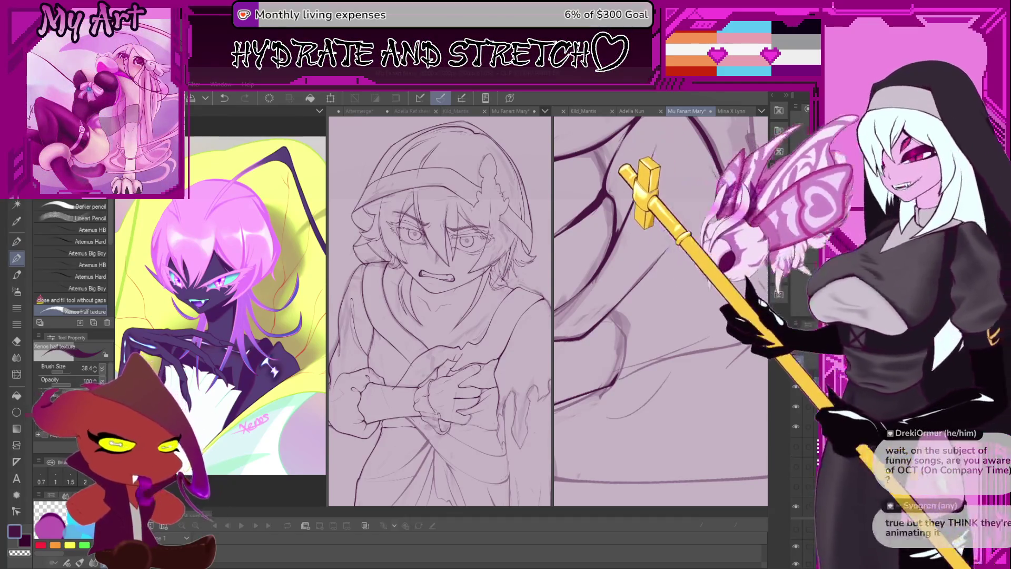
# - Undo the faulty strokes on the crossed hands and redraw the line near the hand as one clean stroke
pyautogui.moveTo(658, 316)
pyautogui.mouseDown()
pyautogui.moveTo(661, 384)
pyautogui.moveTo(647, 378)
pyautogui.moveTo(669, 345)
pyautogui.mouseUp()
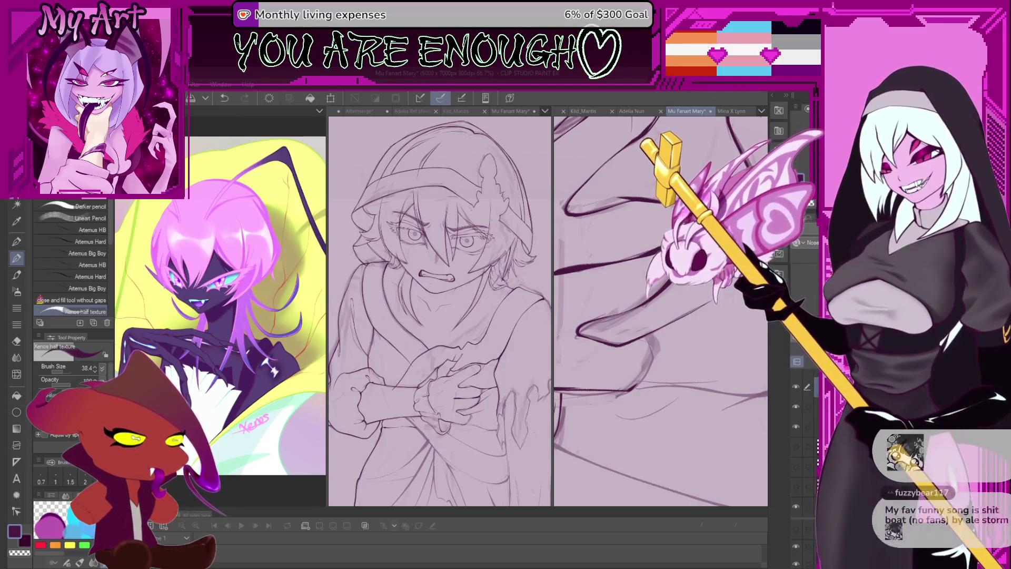
pyautogui.hotkey('ctrl', 'z')
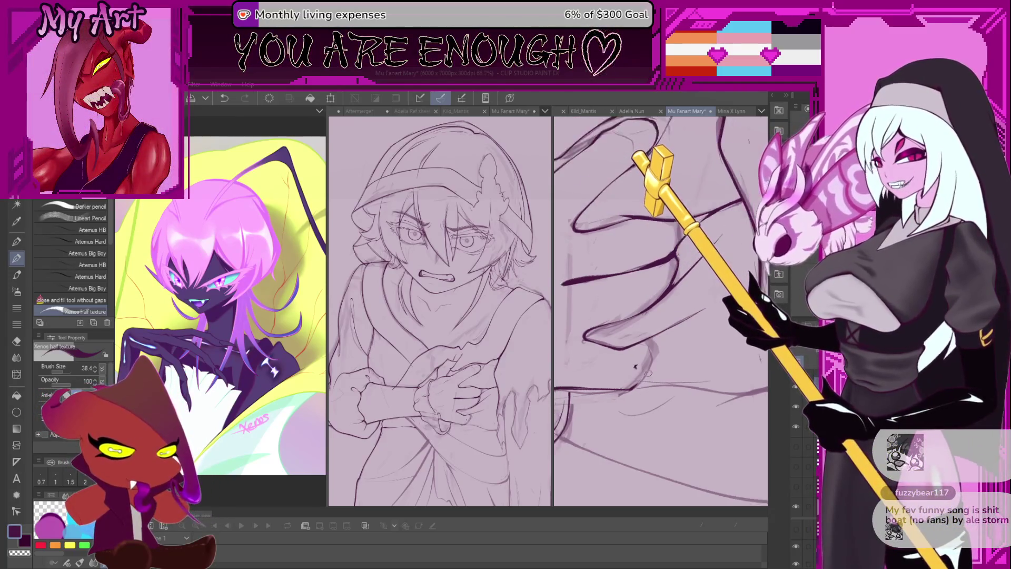
pyautogui.hotkey('ctrl', 'z')
pyautogui.scroll(3, 648, 372)
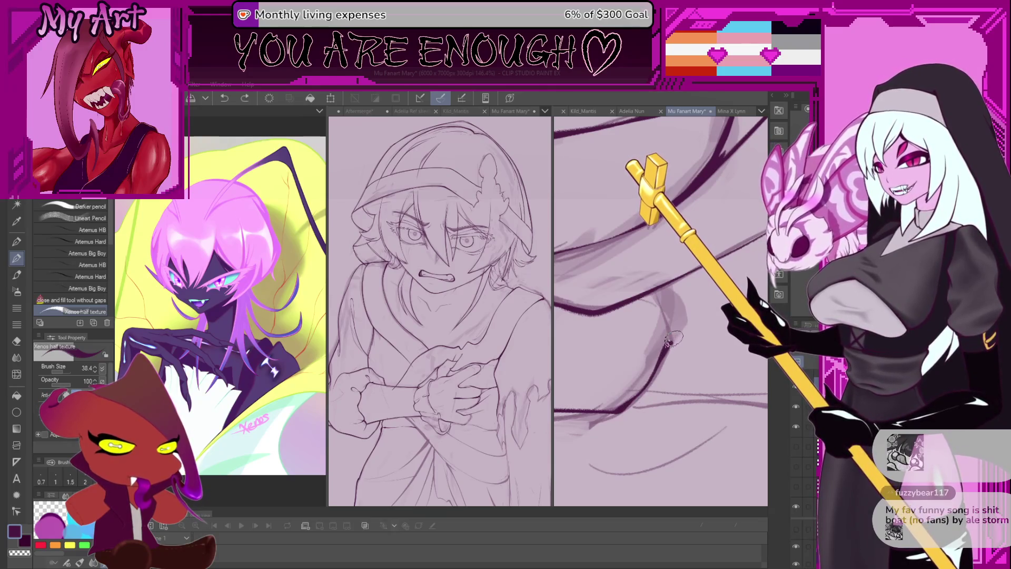
pyautogui.hotkey('ctrl', 'z')
pyautogui.moveTo(622, 408); pyautogui.dragTo(677, 324)
pyautogui.scroll(3, 657, 297)
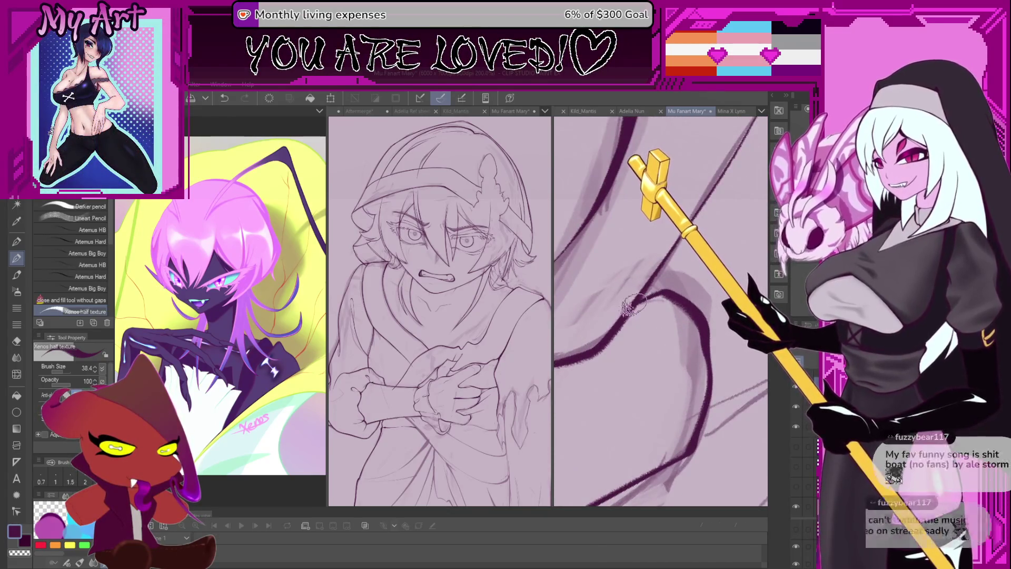
pyautogui.scroll(-3, 632, 305)
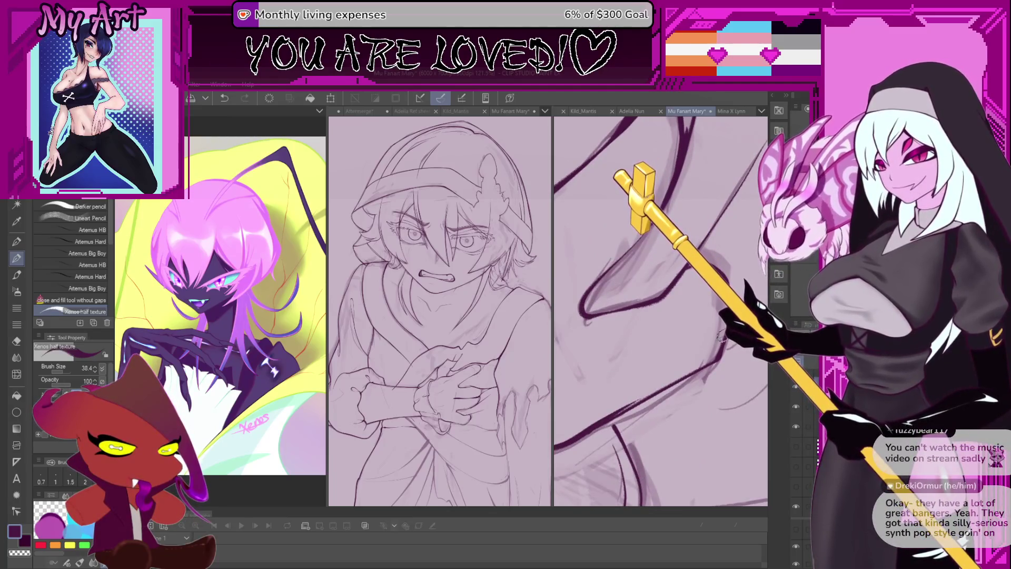
pyautogui.scroll(-2, 721, 335)
pyautogui.moveTo(720, 336)
pyautogui.mouseDown()
pyautogui.moveTo(677, 360)
pyautogui.moveTo(666, 324)
pyautogui.mouseUp()
pyautogui.scroll(3, 667, 331)
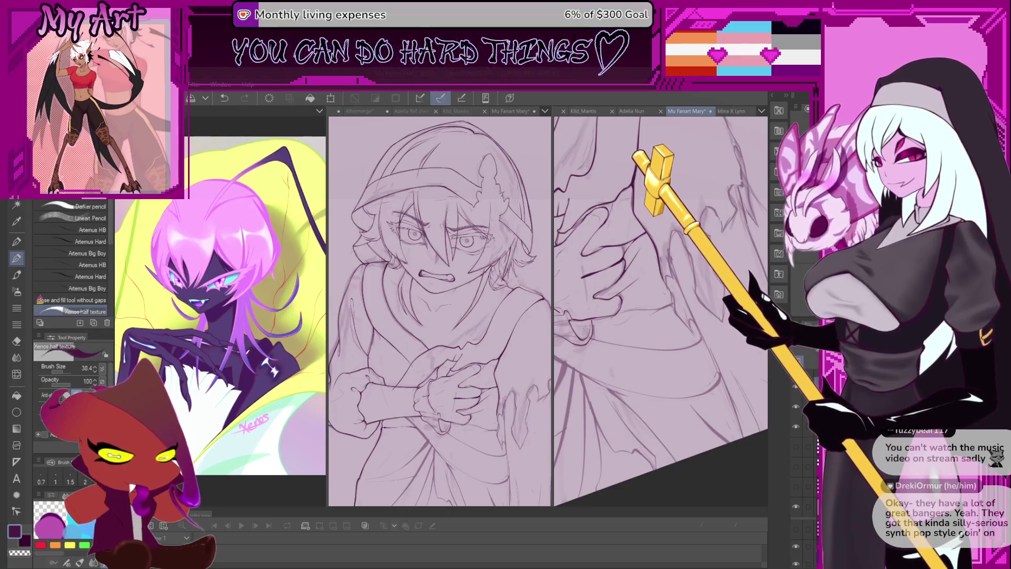
pyautogui.moveTo(667, 332)
pyautogui.mouseDown()
pyautogui.moveTo(685, 385)
pyautogui.moveTo(680, 364)
pyautogui.mouseUp()
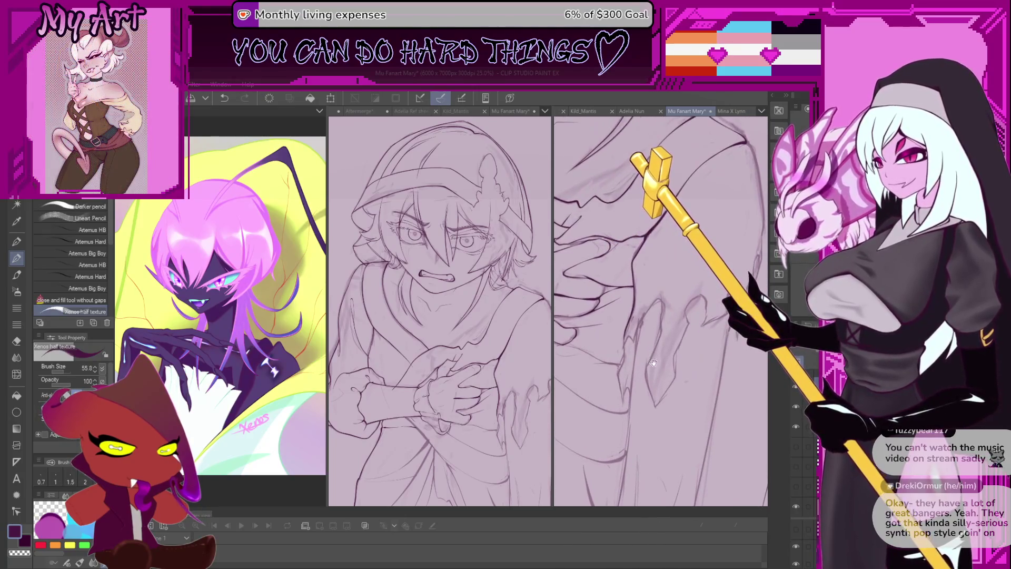
pyautogui.click(495, 394)
pyautogui.scroll(-2, 493, 395)
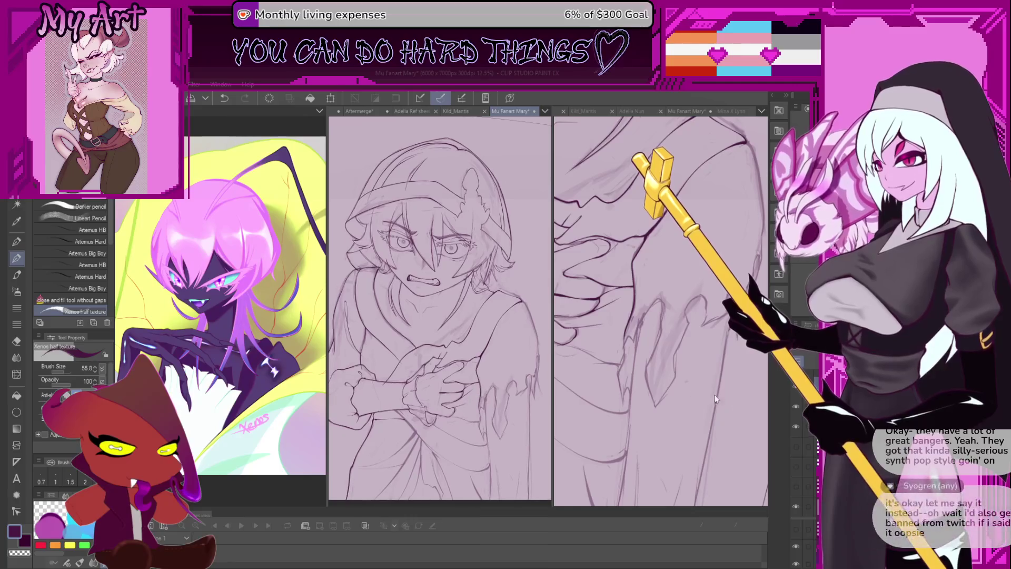
pyautogui.click(797, 426)
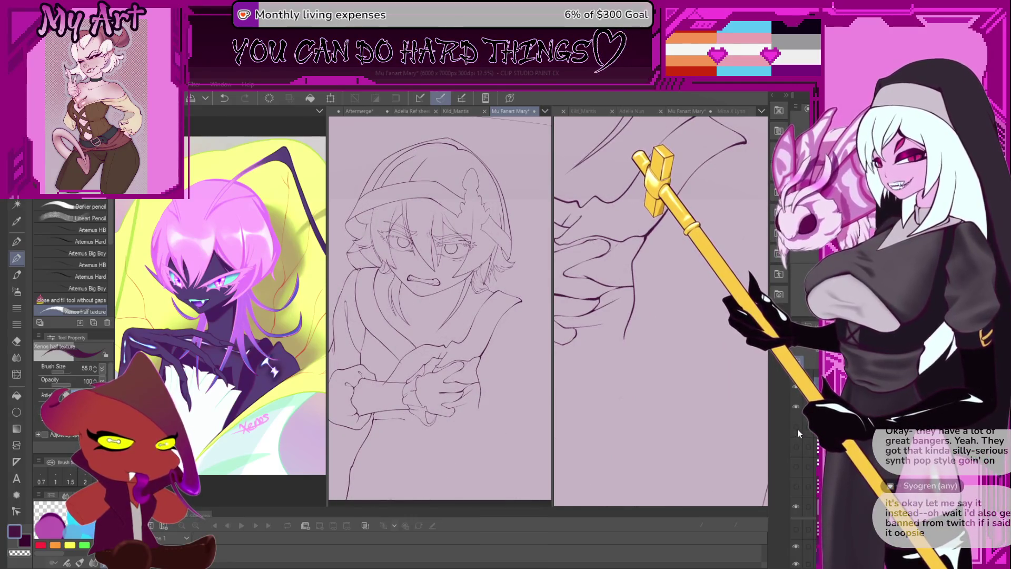
pyautogui.click(801, 431)
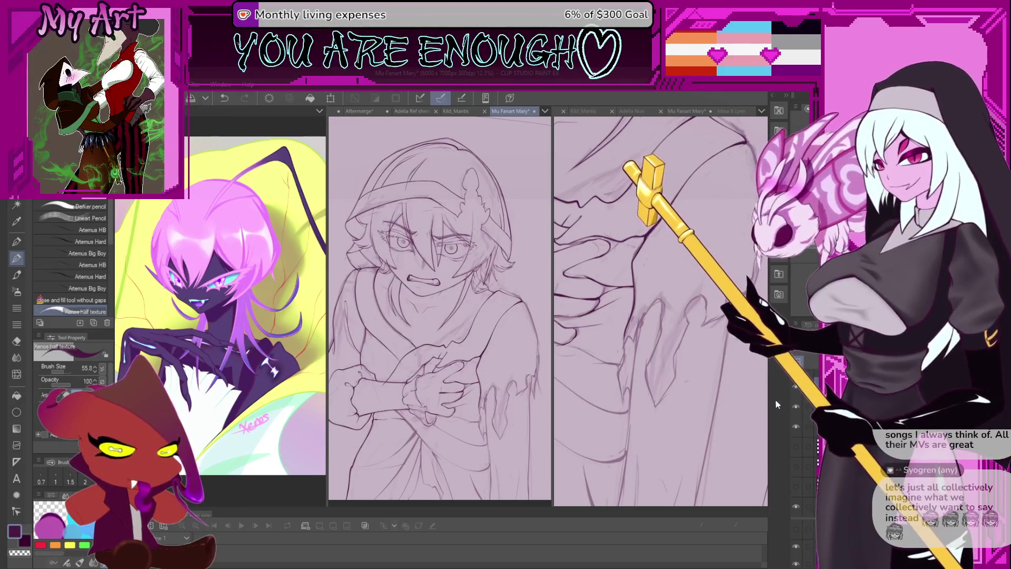
# - Frame the view on the crossed hands and undo the last ink stroke on the robe
pyautogui.scroll(-3, 632, 399)
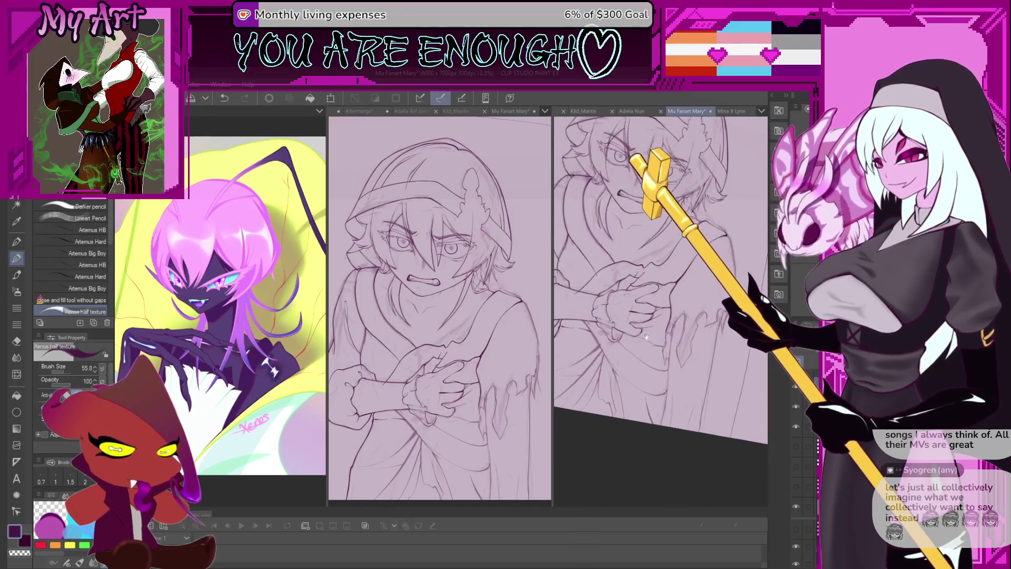
pyautogui.scroll(3, 661, 311)
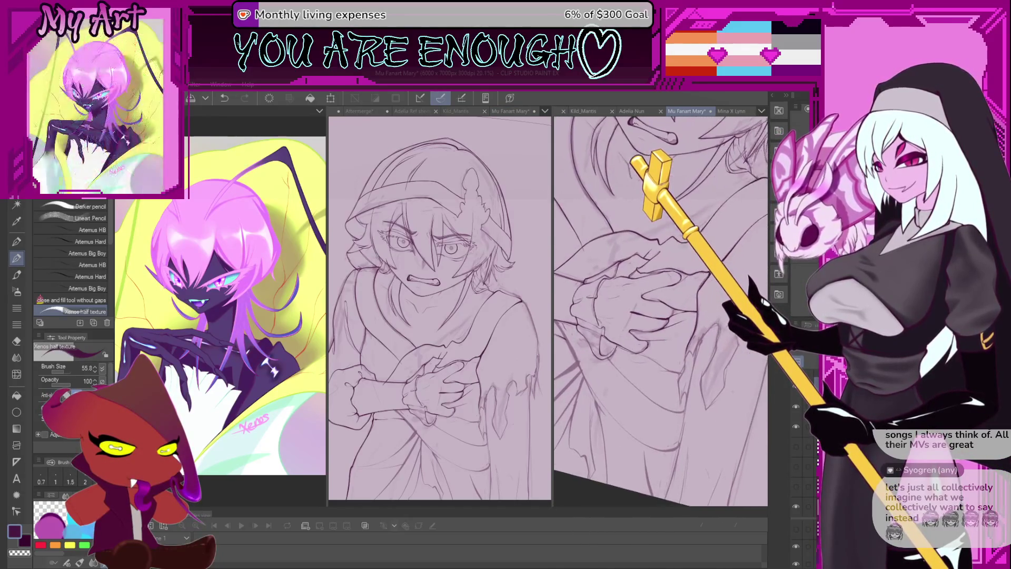
pyautogui.scroll(-2, 598, 340)
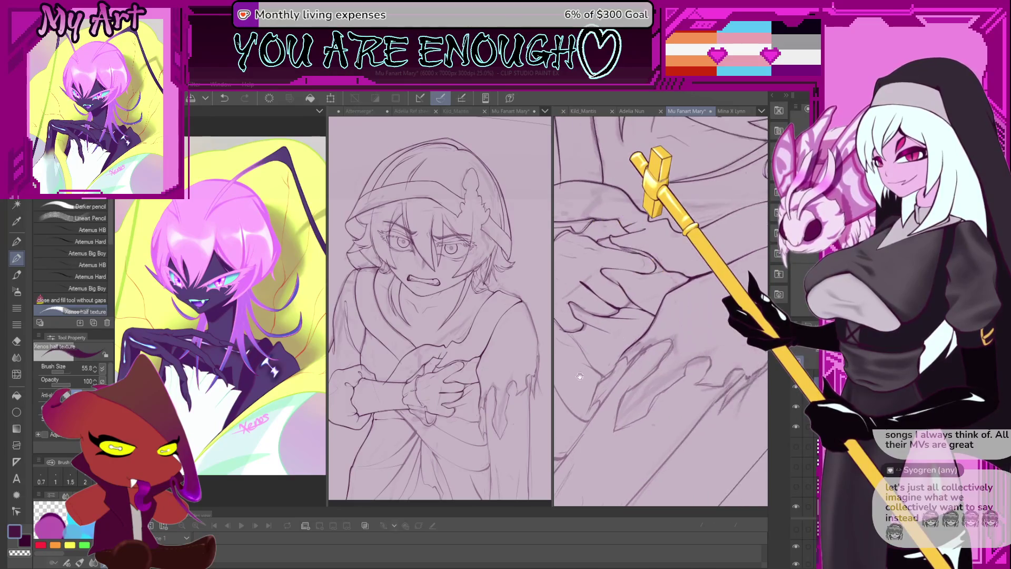
pyautogui.scroll(4, 614, 354)
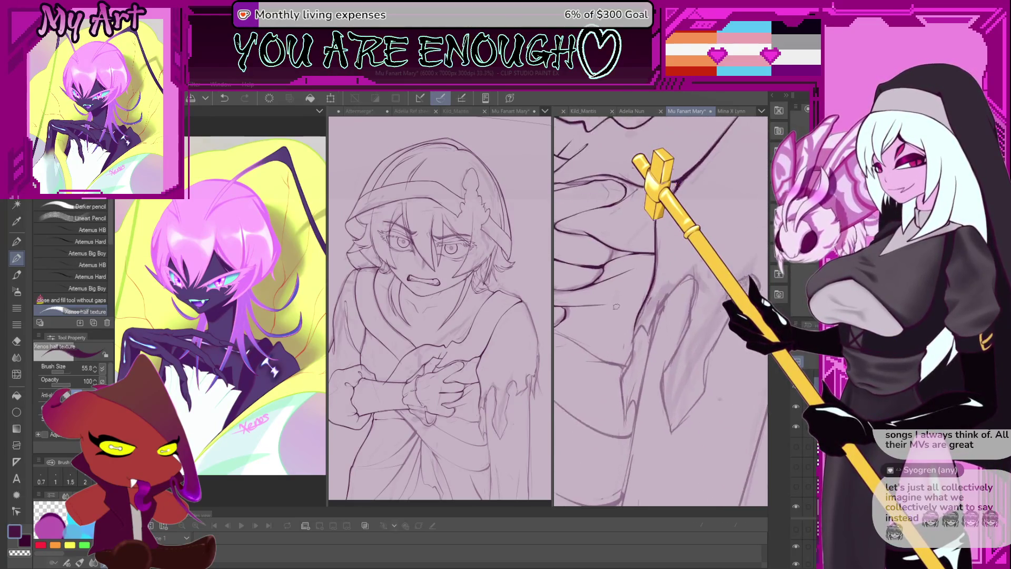
pyautogui.moveTo(643, 317); pyautogui.dragTo(628, 387)
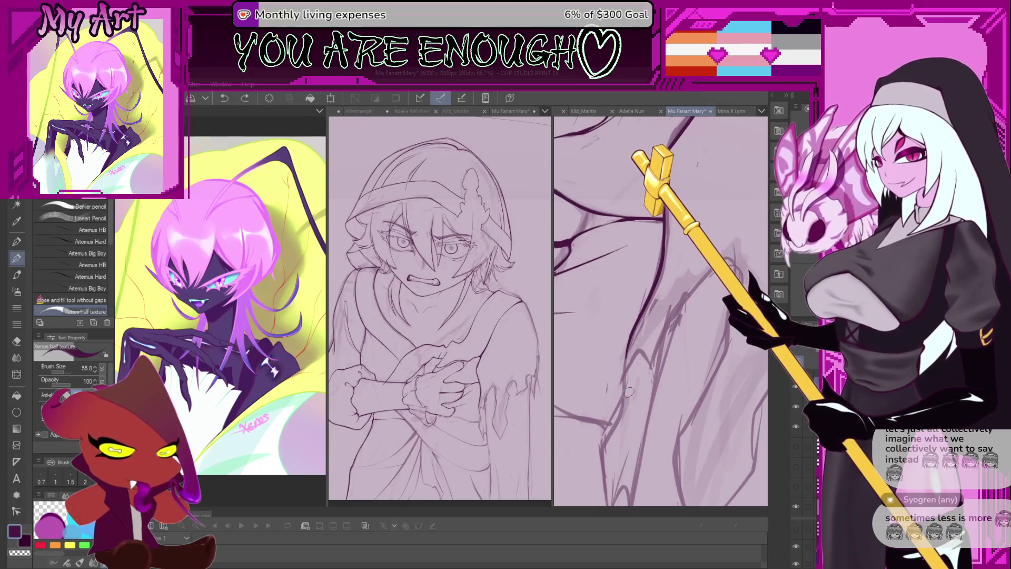
pyautogui.hotkey('ctrl', 'z')
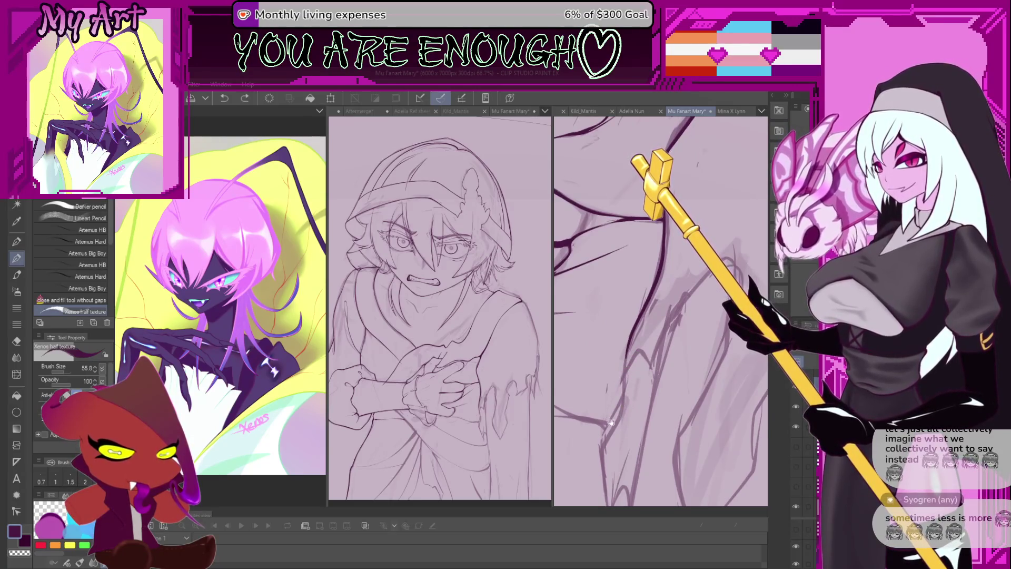
pyautogui.moveTo(625, 402); pyautogui.dragTo(622, 348)
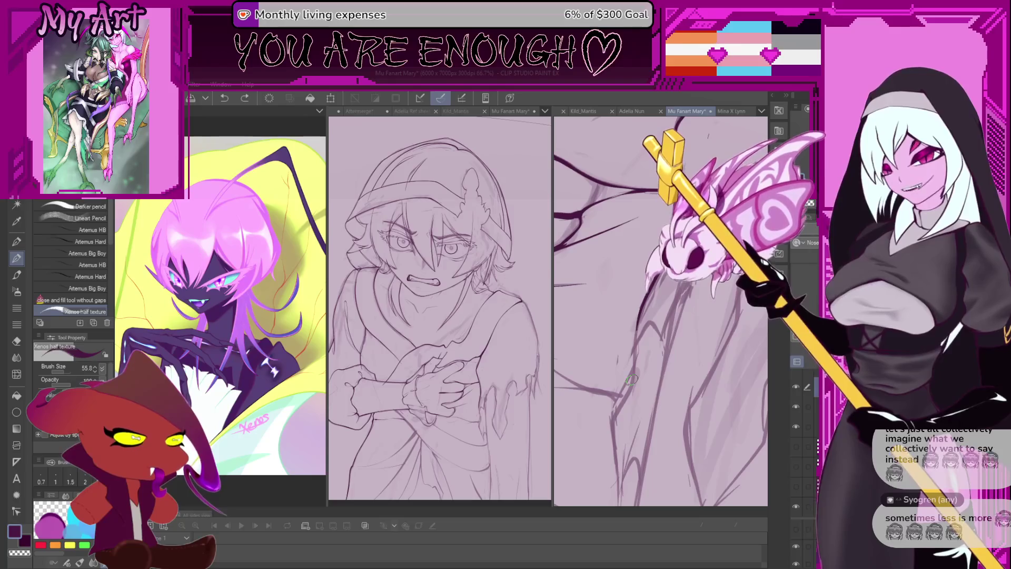
# - Shrink the brush to 38.3 and ink short dark lines on a robe fold
pyautogui.moveTo(634, 363); pyautogui.dragTo(646, 425)
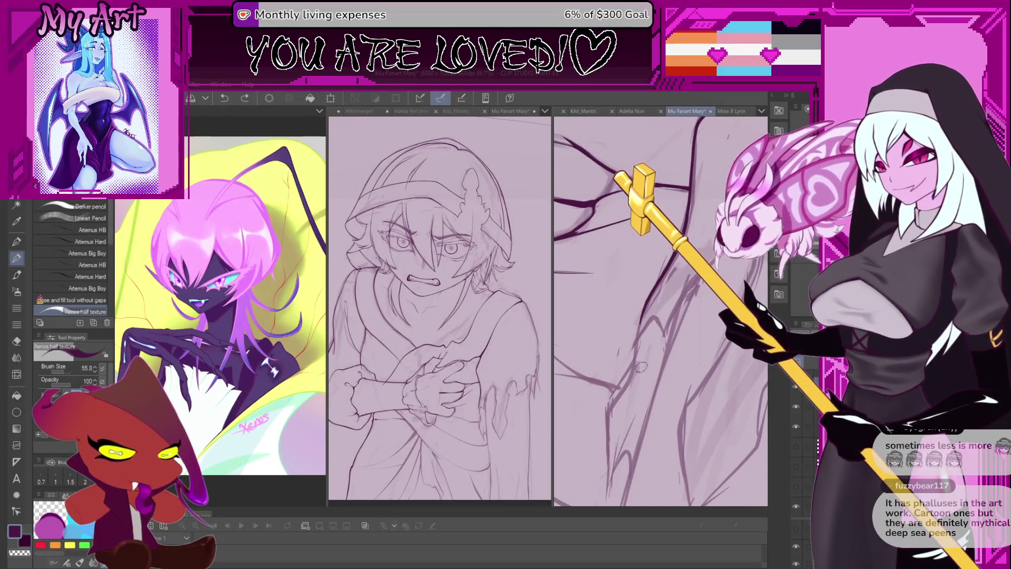
pyautogui.moveTo(628, 438); pyautogui.dragTo(645, 408)
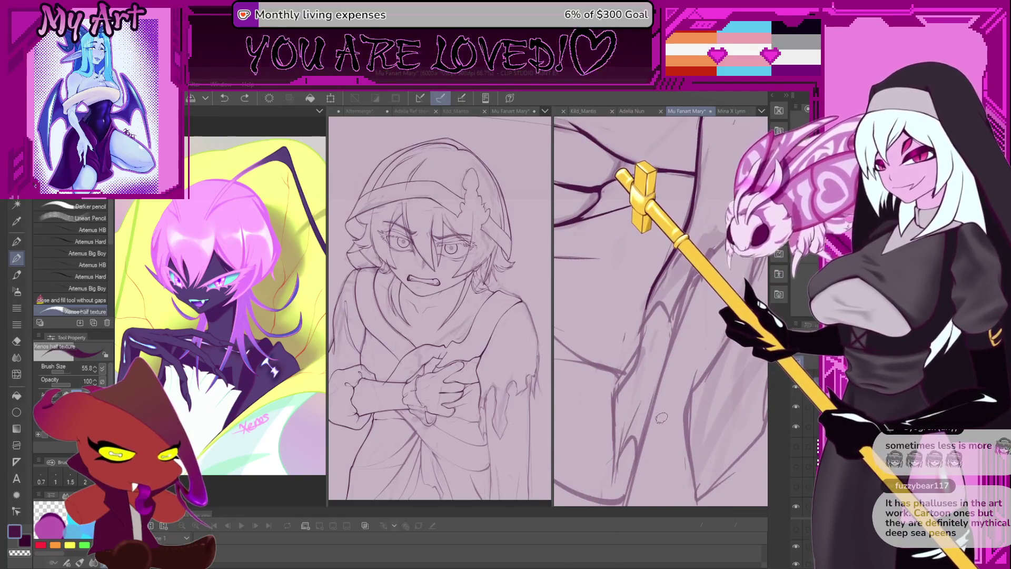
pyautogui.press('[')
pyautogui.press('[')
pyautogui.press('[')
pyautogui.moveTo(618, 475); pyautogui.dragTo(638, 431)
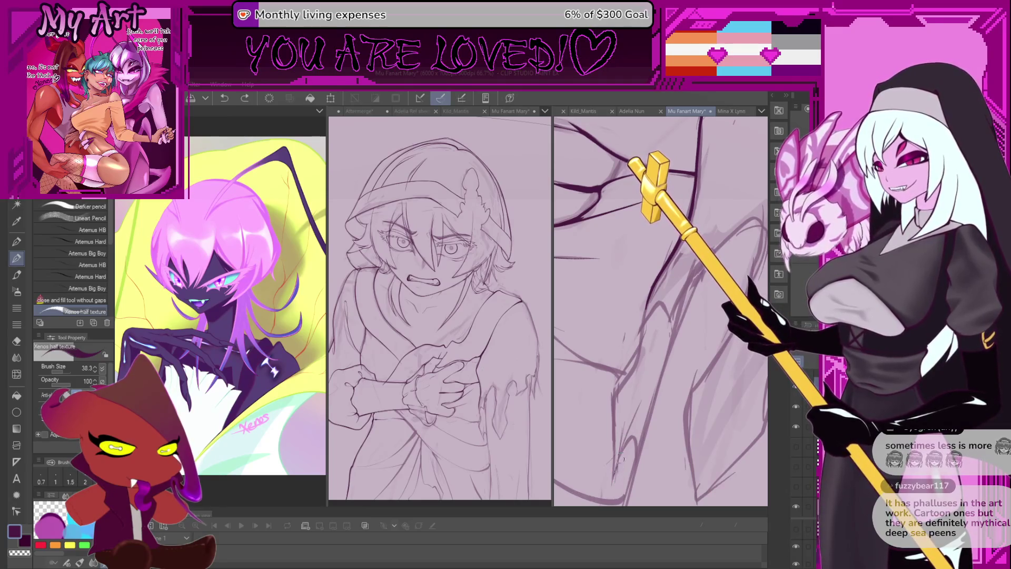
pyautogui.moveTo(616, 480); pyautogui.dragTo(635, 441)
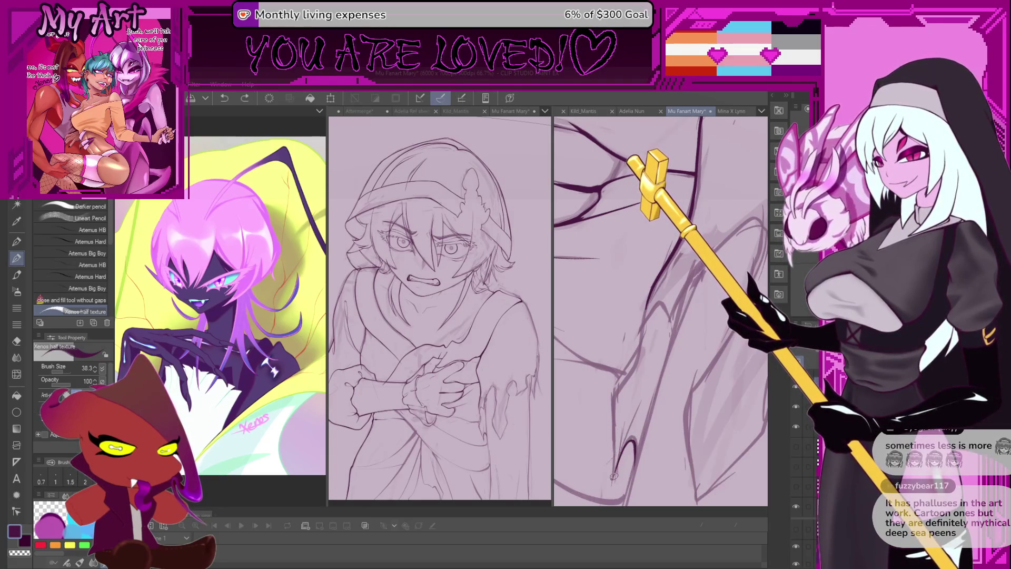
# - Remove stray marks and ink a new line over the neighbouring robe fold
pyautogui.moveTo(614, 477)
pyautogui.mouseDown()
pyautogui.moveTo(639, 403)
pyautogui.moveTo(590, 456)
pyautogui.moveTo(608, 435)
pyautogui.mouseUp()
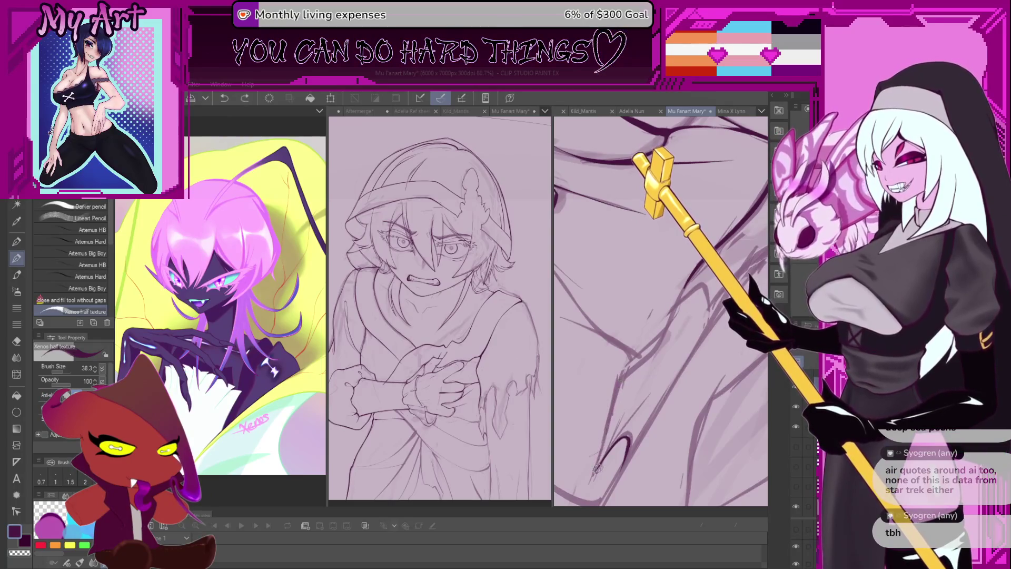
pyautogui.moveTo(619, 375); pyautogui.dragTo(605, 403)
pyautogui.hotkey('ctrl', 'z')
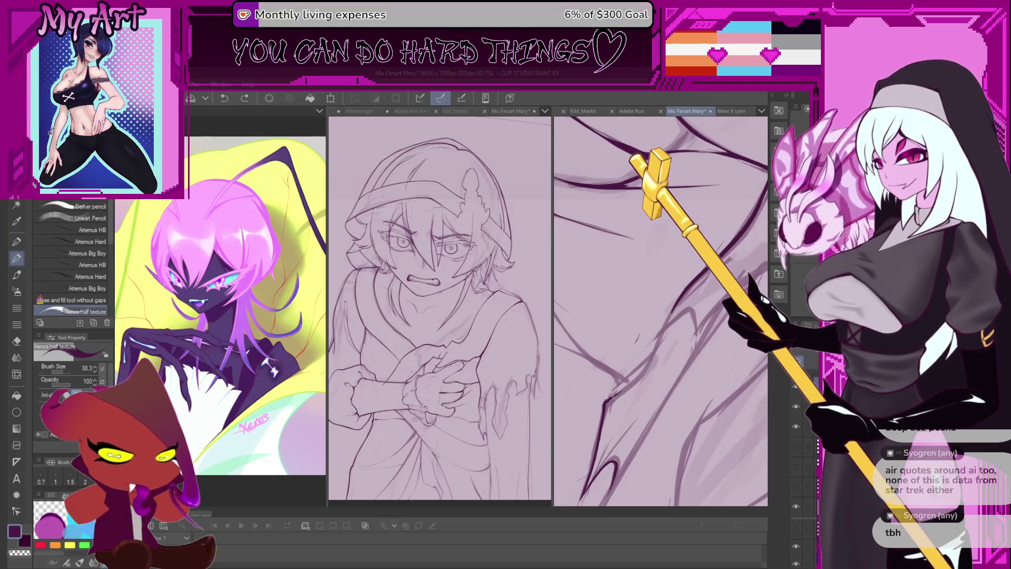
pyautogui.moveTo(676, 329); pyautogui.dragTo(625, 390)
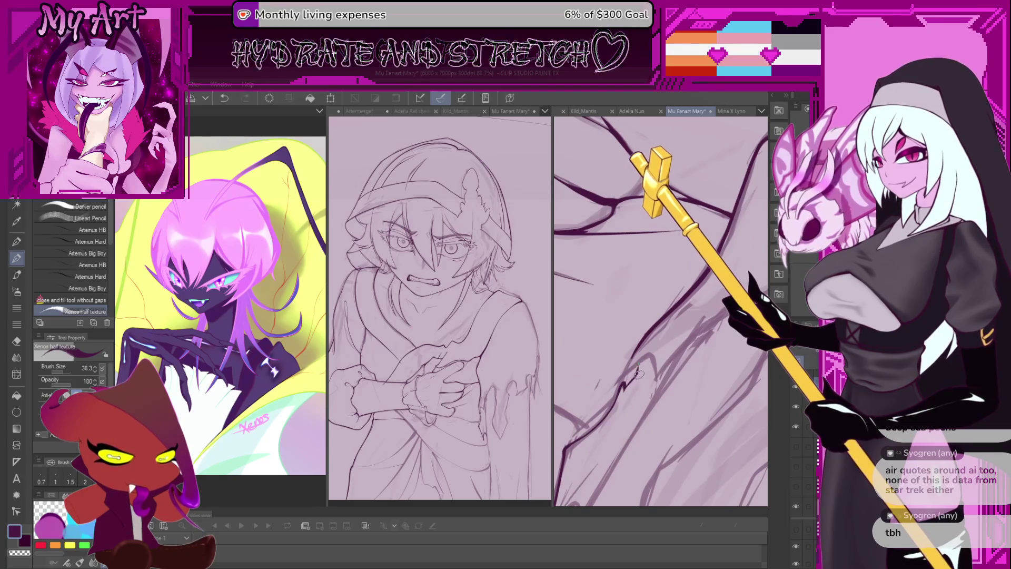
pyautogui.scroll(2, 638, 366)
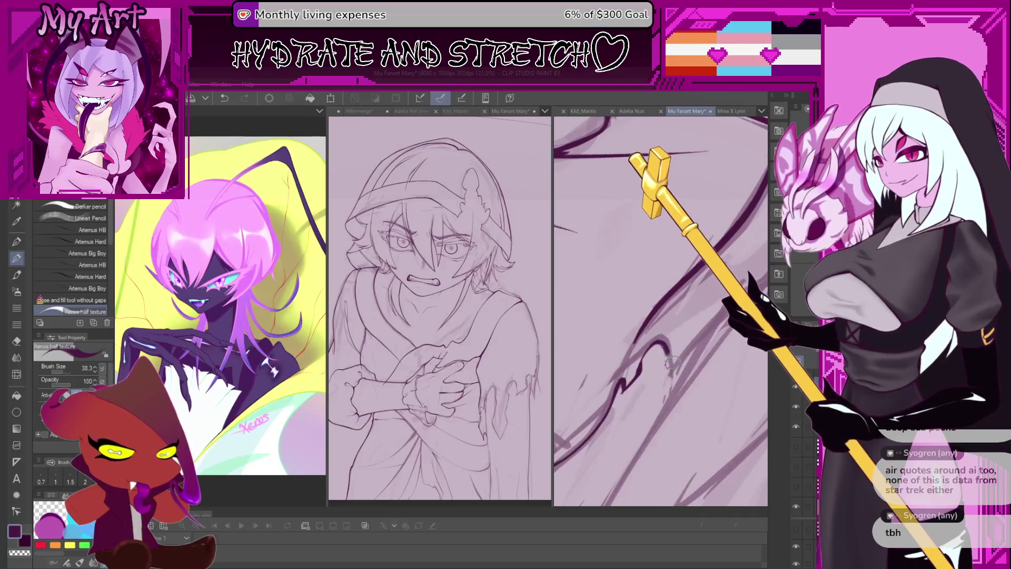
pyautogui.hotkey('ctrl', 'z')
pyautogui.moveTo(622, 392); pyautogui.dragTo(639, 365)
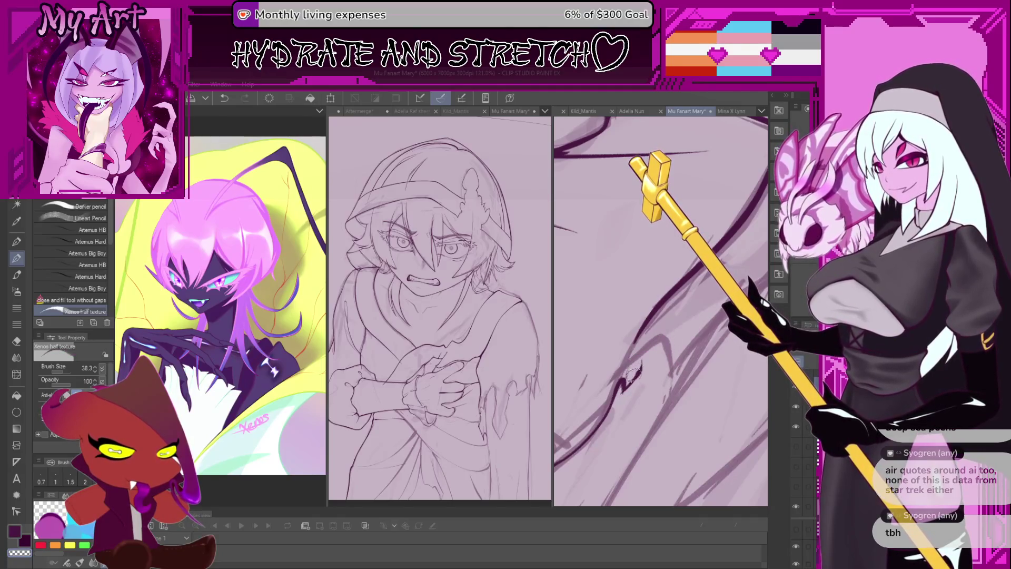
pyautogui.hotkey('ctrl', 'z')
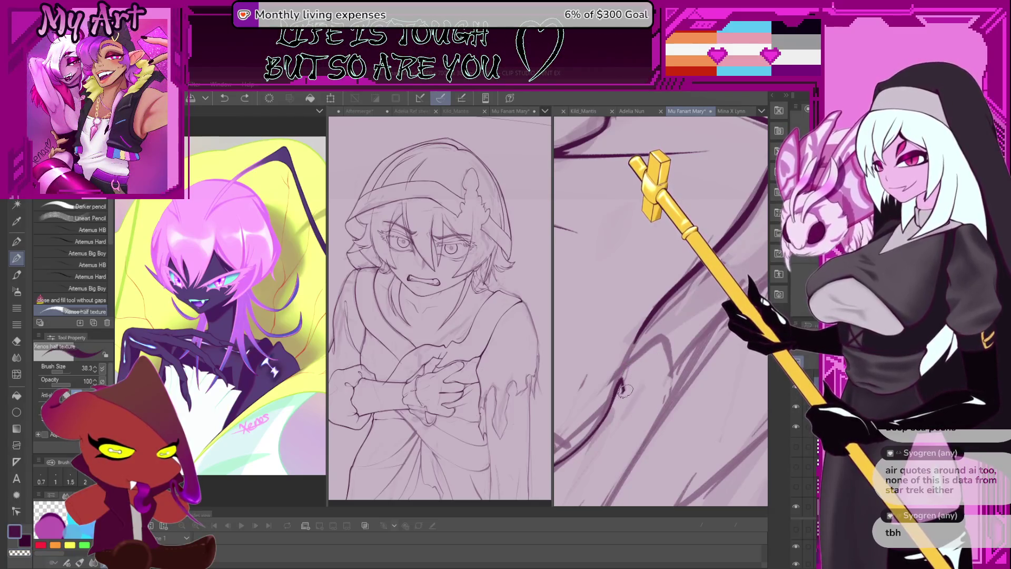
# - Ink a zigzag along the robe edge, then shrink the brush to 15.1 for fine fold strokes
pyautogui.scroll(2, 630, 406)
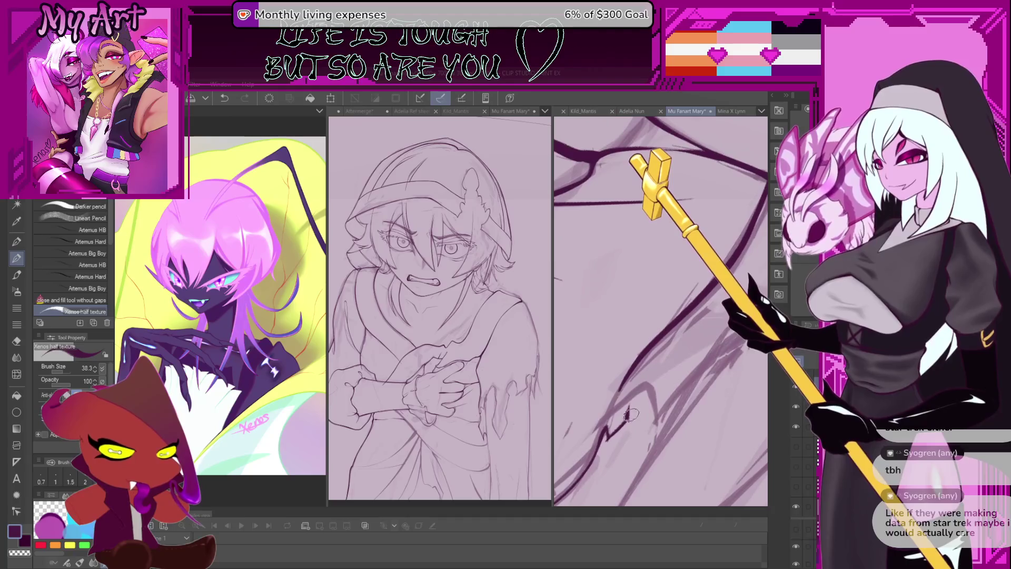
pyautogui.moveTo(627, 405)
pyautogui.mouseDown()
pyautogui.moveTo(659, 393)
pyautogui.moveTo(656, 429)
pyautogui.moveTo(692, 385)
pyautogui.moveTo(621, 390)
pyautogui.mouseUp()
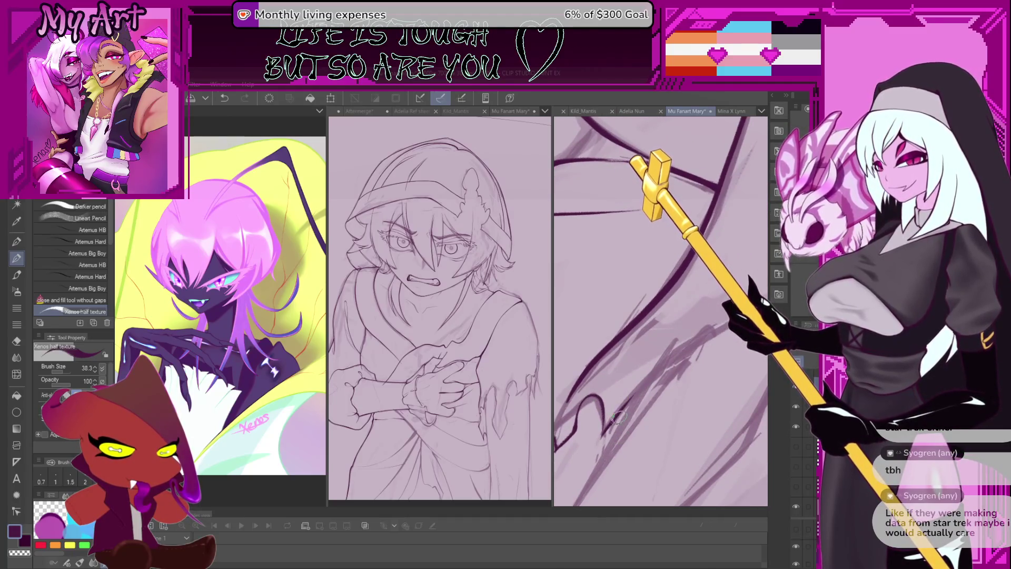
pyautogui.moveTo(624, 408); pyautogui.dragTo(686, 349)
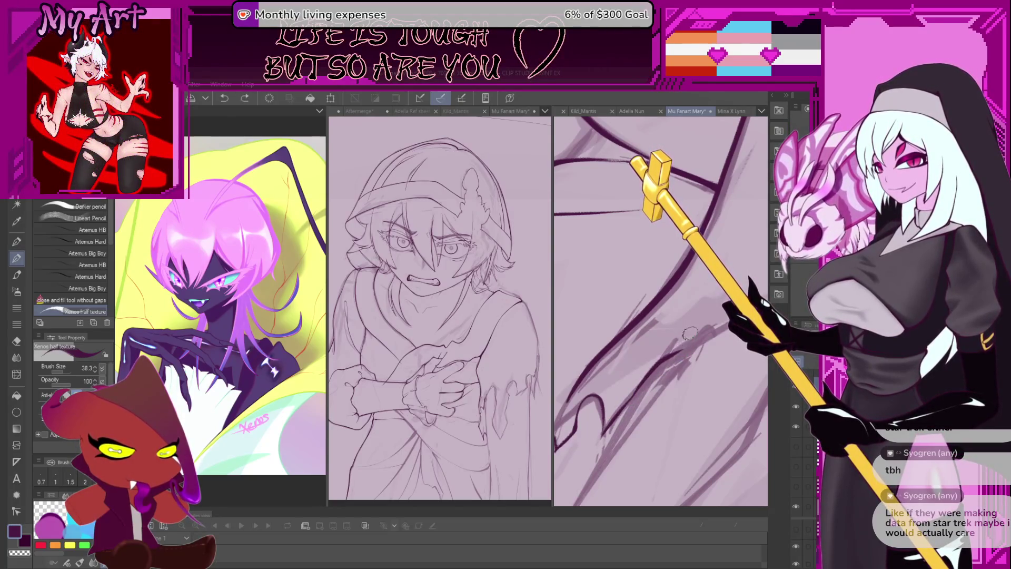
pyautogui.moveTo(679, 344)
pyautogui.mouseDown()
pyautogui.moveTo(666, 327)
pyautogui.moveTo(657, 343)
pyautogui.mouseUp()
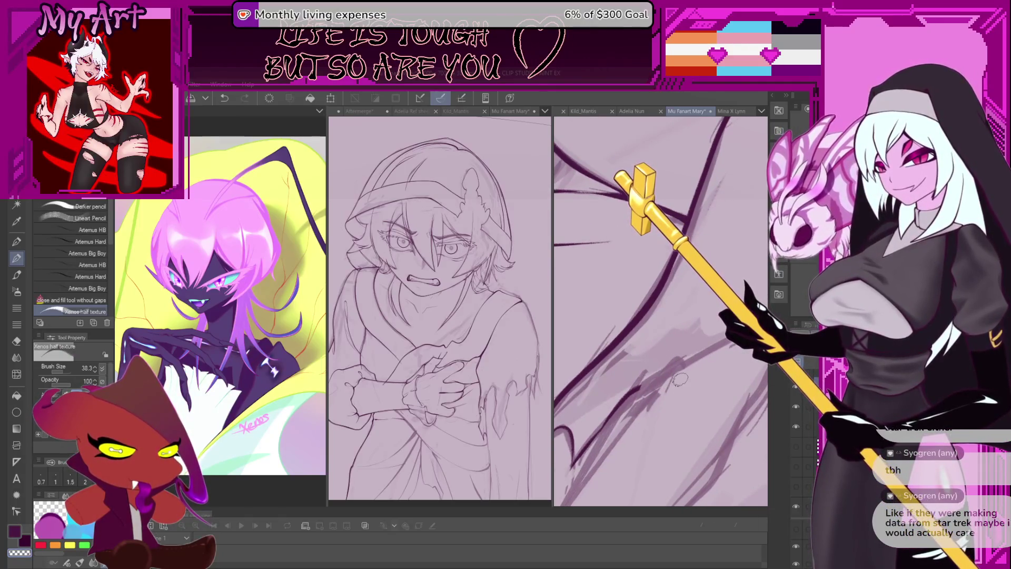
pyautogui.moveTo(676, 381)
pyautogui.mouseDown()
pyautogui.moveTo(653, 343)
pyautogui.moveTo(636, 393)
pyautogui.mouseUp()
pyautogui.press('[')
pyautogui.press('[')
pyautogui.press('[')
pyautogui.moveTo(663, 358); pyautogui.dragTo(652, 384)
pyautogui.scroll(-3, 649, 365)
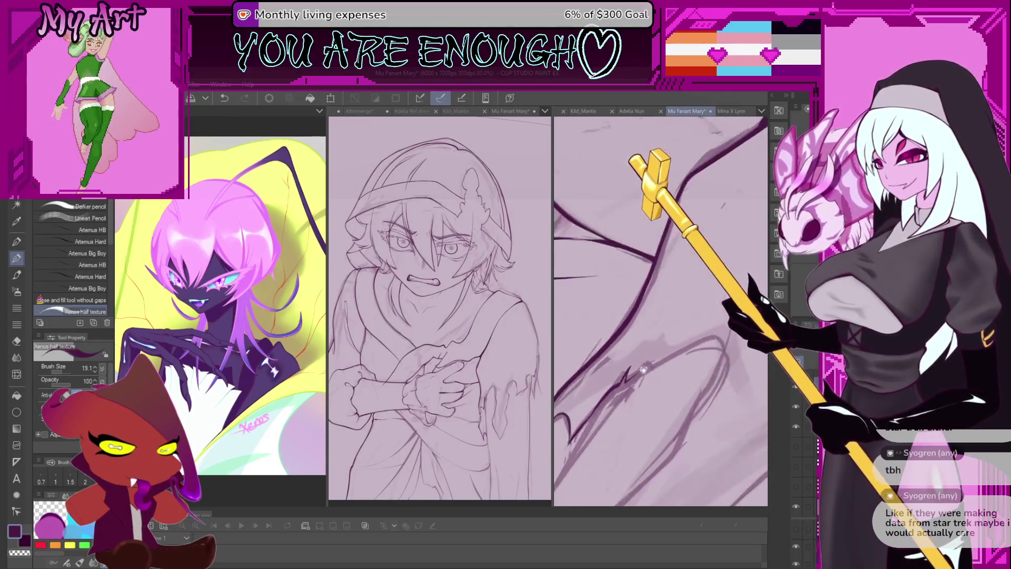
# - Ink the curving arc of the pointed robe fold with a smaller brush
pyautogui.scroll(2, 649, 365)
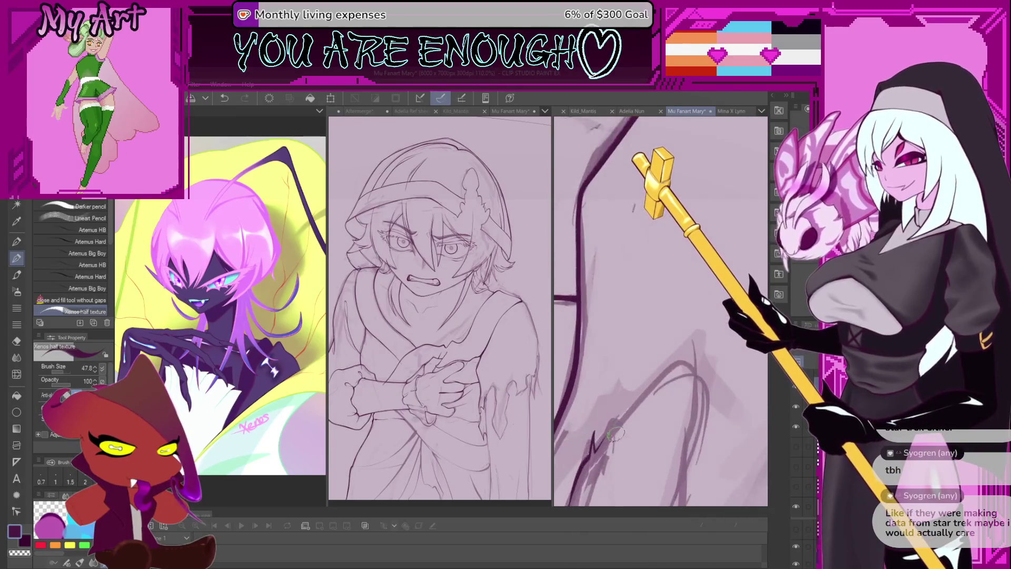
pyautogui.hotkey('ctrl', 'z')
pyautogui.moveTo(620, 419)
pyautogui.mouseDown()
pyautogui.moveTo(685, 363)
pyautogui.moveTo(703, 400)
pyautogui.mouseUp()
pyautogui.moveTo(654, 449); pyautogui.dragTo(652, 372)
pyautogui.hotkey('ctrl', 'z')
pyautogui.press('[')
pyautogui.press('[')
pyautogui.press('[')
pyautogui.moveTo(699, 316)
pyautogui.mouseDown()
pyautogui.moveTo(681, 431)
pyautogui.moveTo(690, 347)
pyautogui.moveTo(639, 327)
pyautogui.mouseUp()
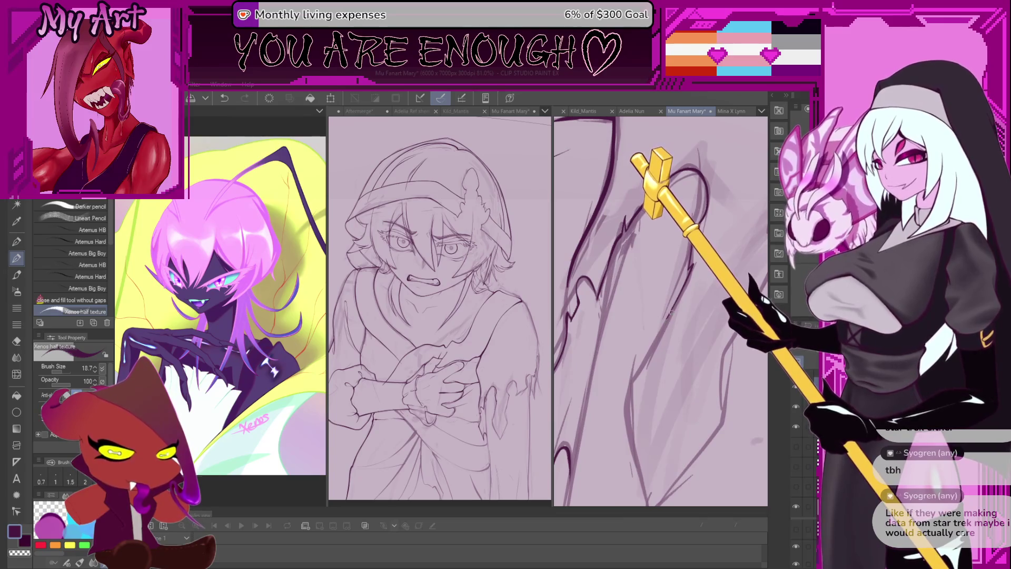
# - Enlarge the brush and undo the last strokes while moving down the fold
pyautogui.moveTo(672, 312)
pyautogui.mouseDown()
pyautogui.moveTo(651, 354)
pyautogui.moveTo(653, 382)
pyautogui.mouseUp()
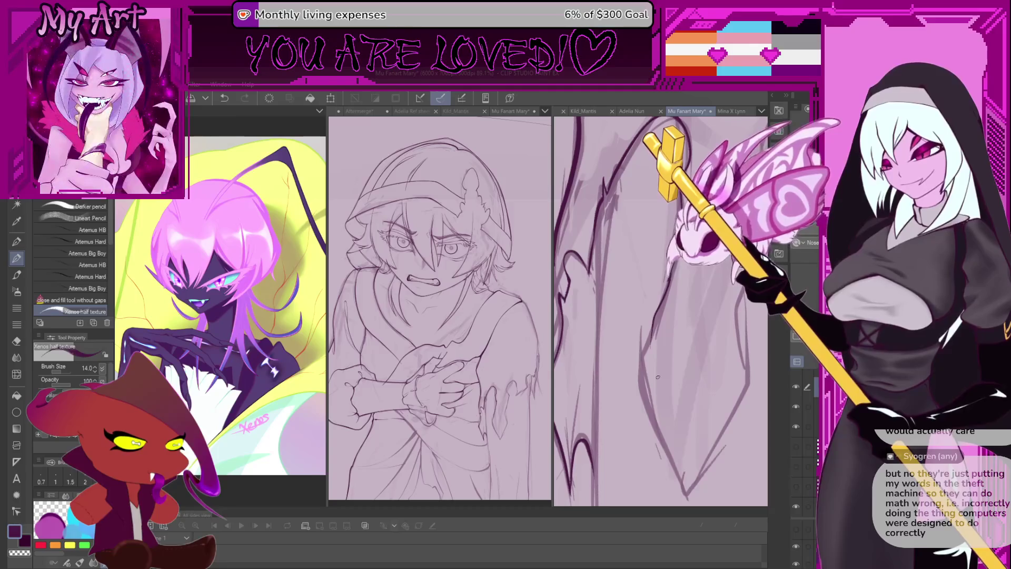
pyautogui.moveTo(671, 399)
pyautogui.mouseDown()
pyautogui.moveTo(662, 301)
pyautogui.moveTo(646, 330)
pyautogui.mouseUp()
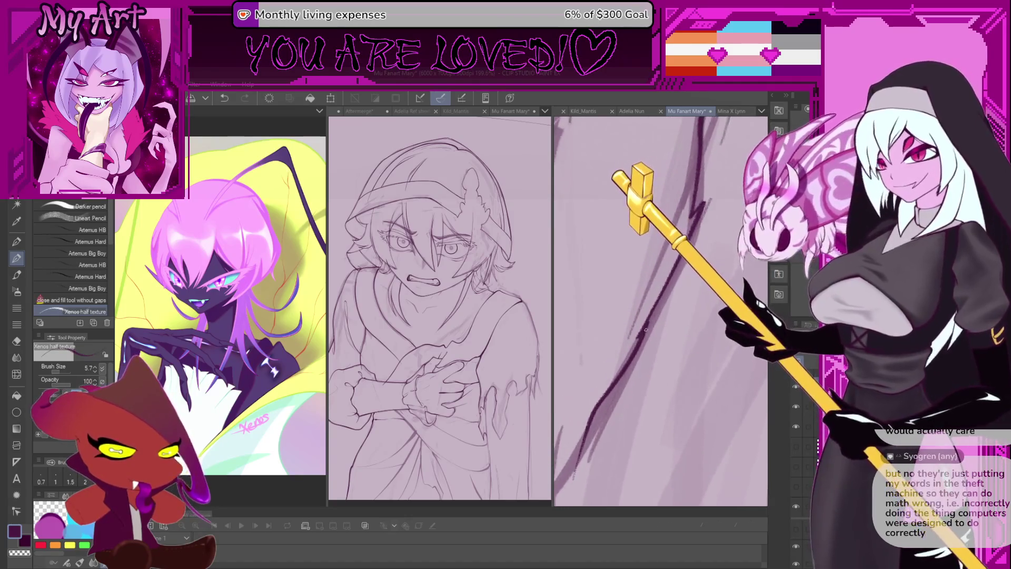
pyautogui.press(']')
pyautogui.press(']')
pyautogui.press(']')
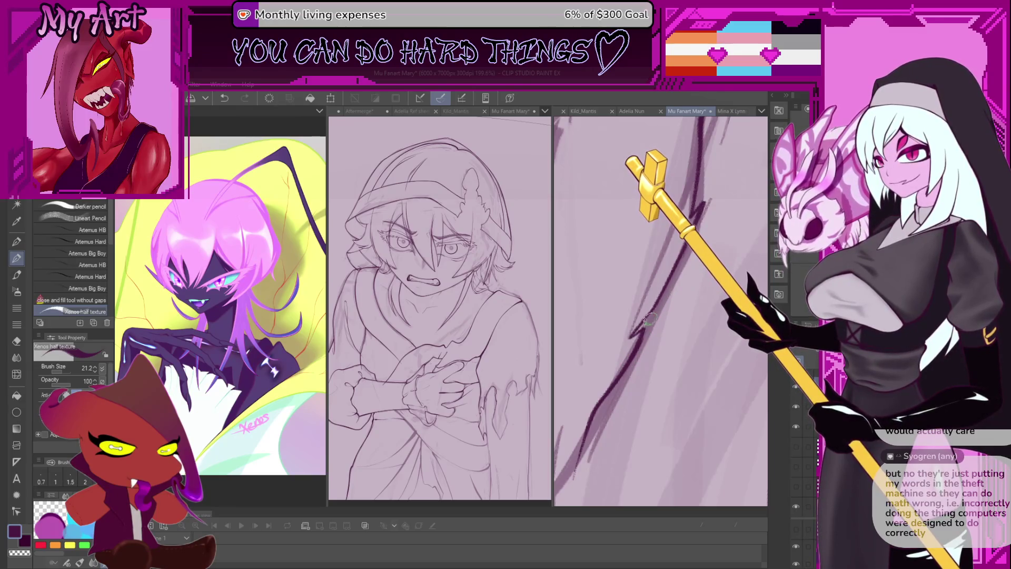
pyautogui.hotkey('ctrl', 'z')
pyautogui.hotkey('ctrl', 'z')
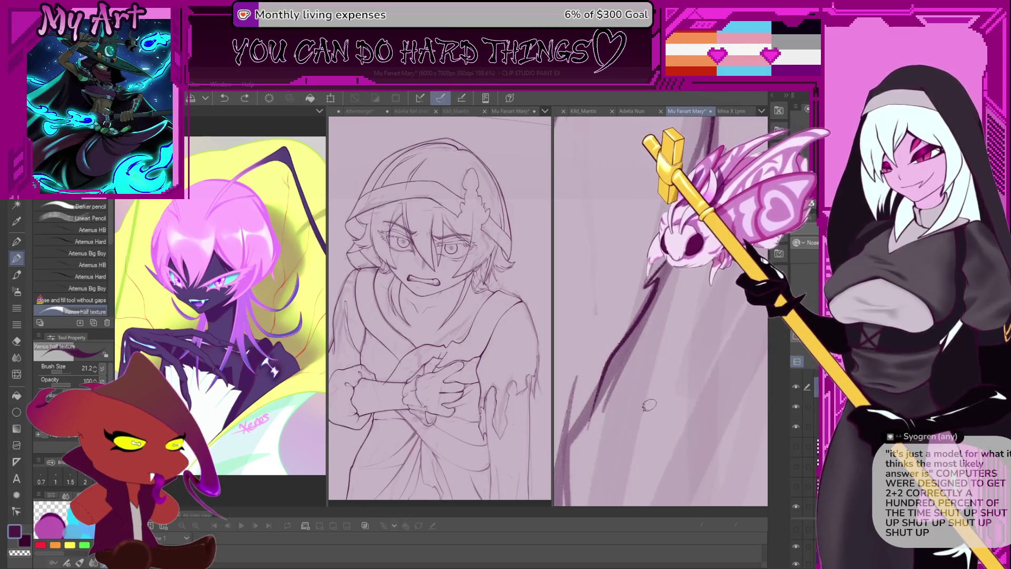
pyautogui.moveTo(652, 380); pyautogui.dragTo(653, 325)
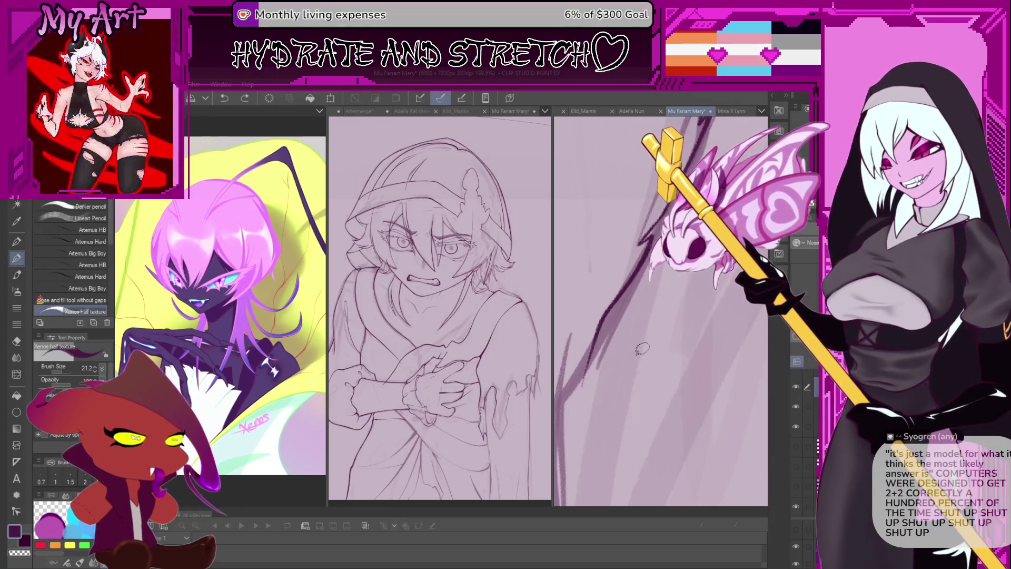
pyautogui.scroll(-5, 642, 348)
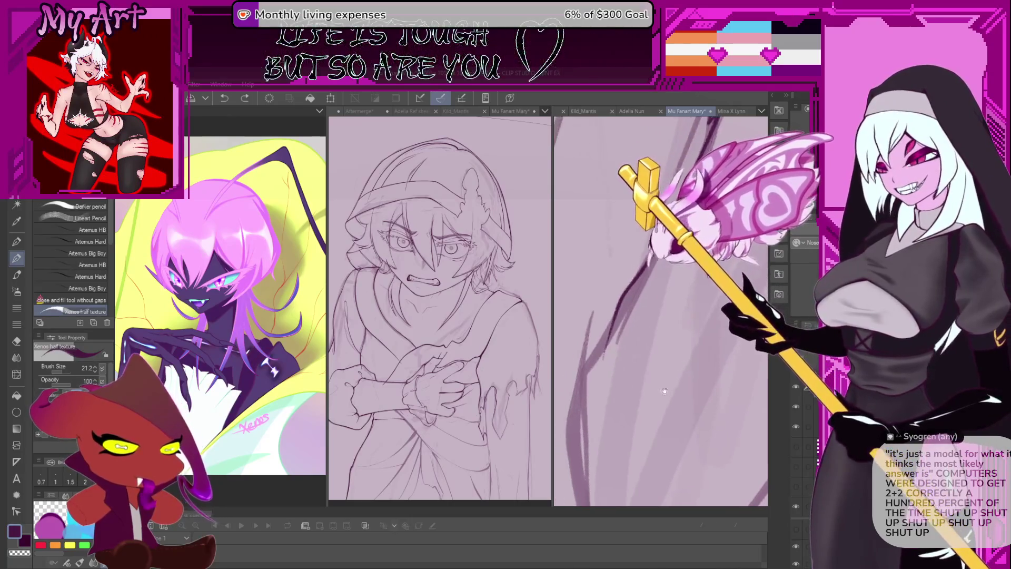
pyautogui.scroll(-5, 647, 360)
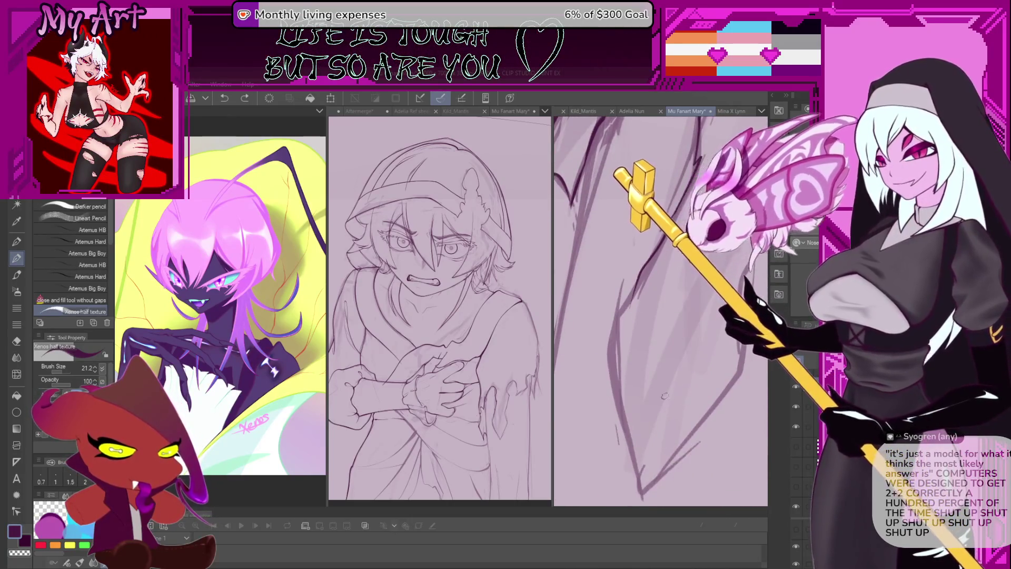
pyautogui.scroll(3, 590, 261)
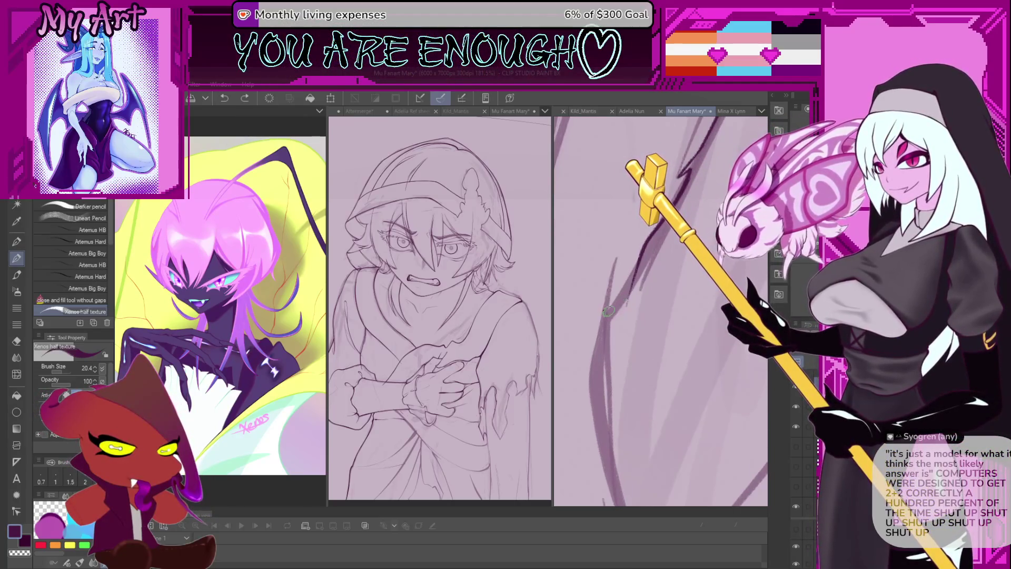
# - Extend the dark contour as a long vertical line down to the fold's pointed tip
pyautogui.hotkey('ctrl', 'z')
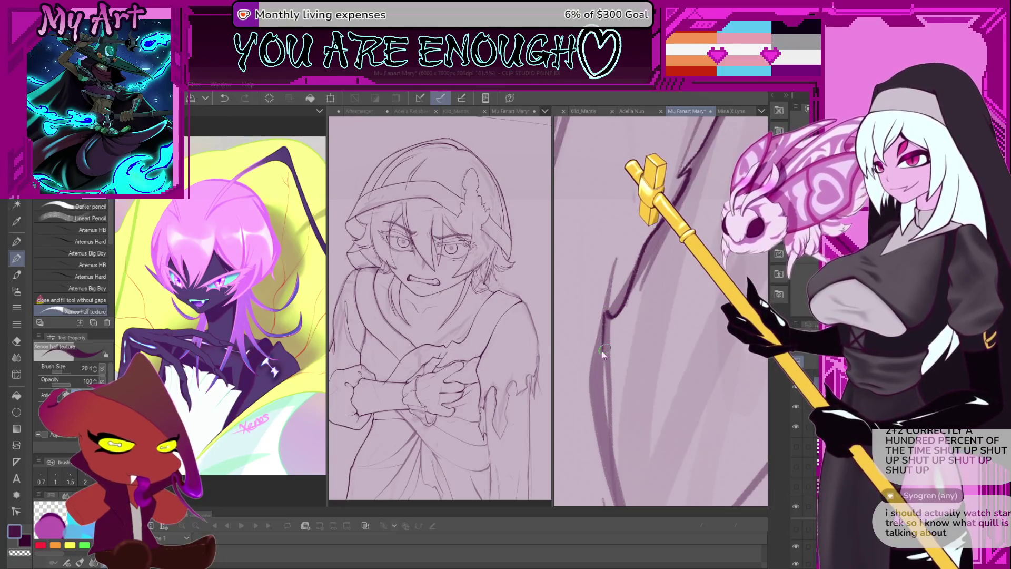
pyautogui.moveTo(607, 323)
pyautogui.mouseDown()
pyautogui.moveTo(604, 395)
pyautogui.moveTo(627, 361)
pyautogui.moveTo(619, 393)
pyautogui.mouseUp()
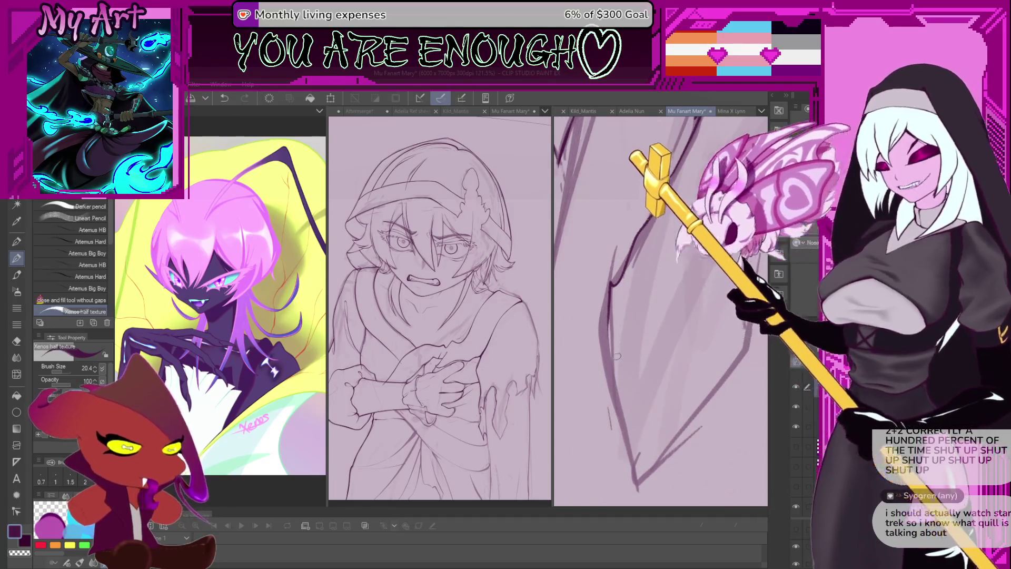
pyautogui.moveTo(631, 418); pyautogui.dragTo(638, 477)
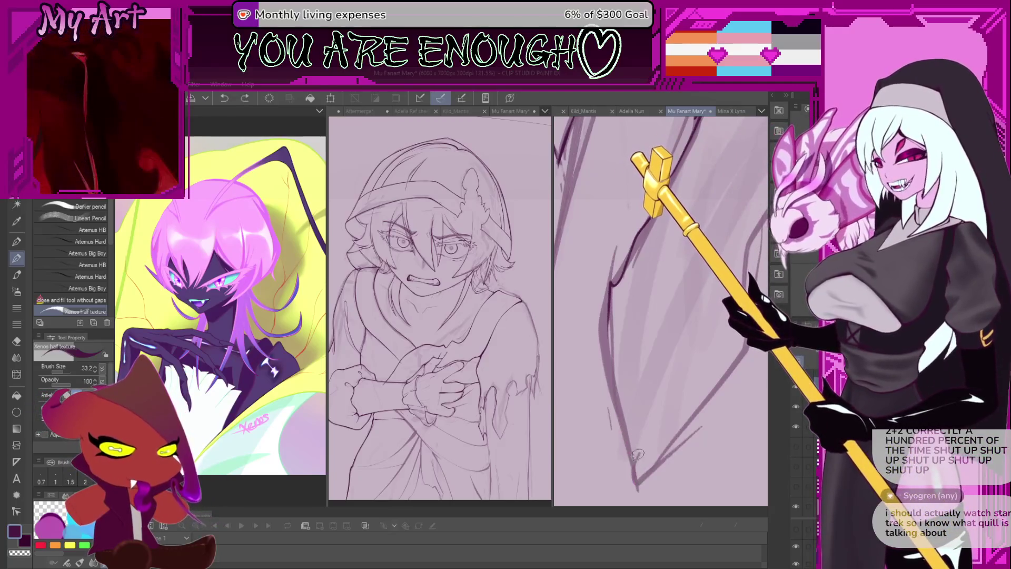
pyautogui.hotkey('ctrl', 'z')
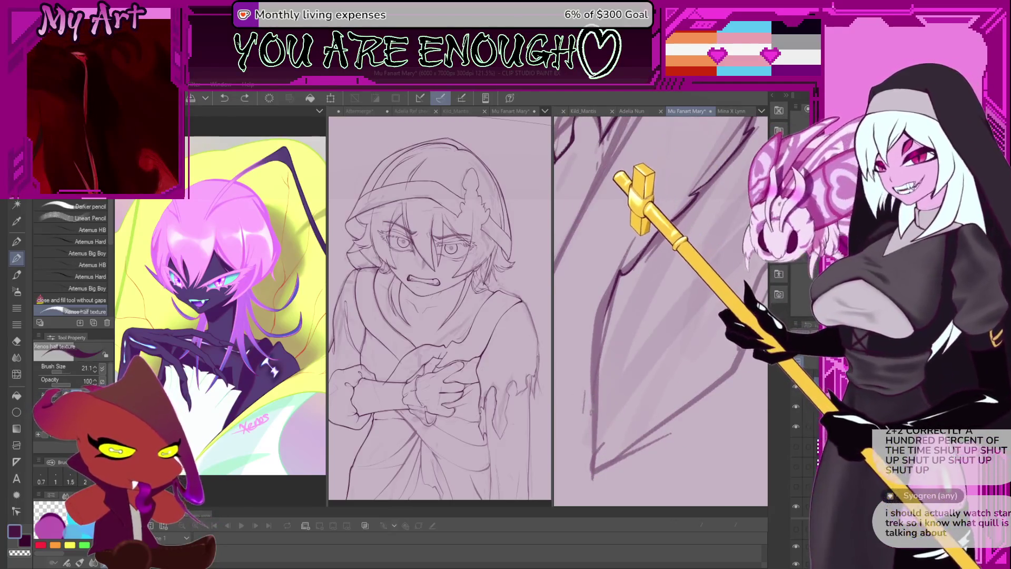
pyautogui.moveTo(597, 415); pyautogui.dragTo(597, 463)
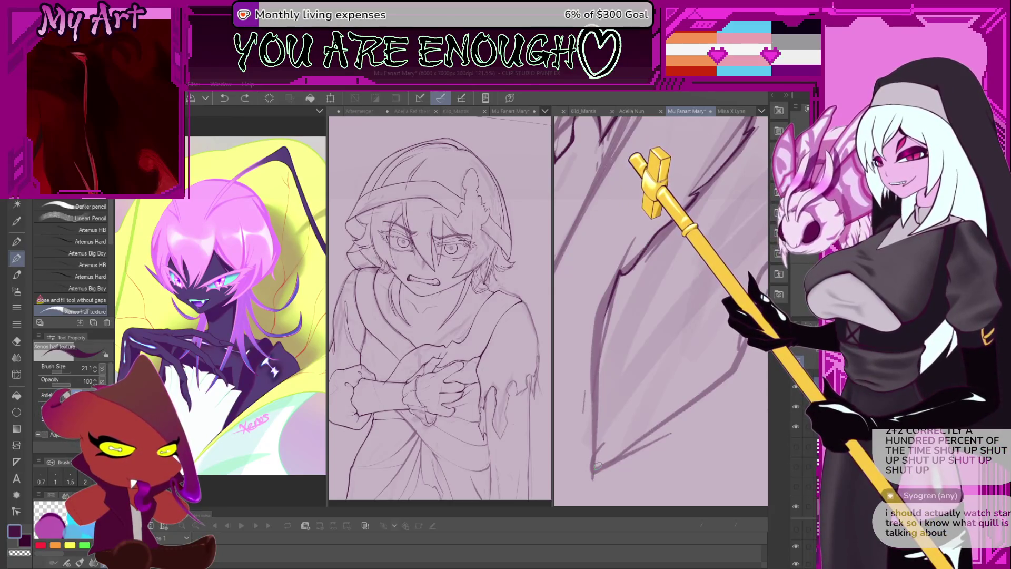
pyautogui.hotkey('ctrl', 'z')
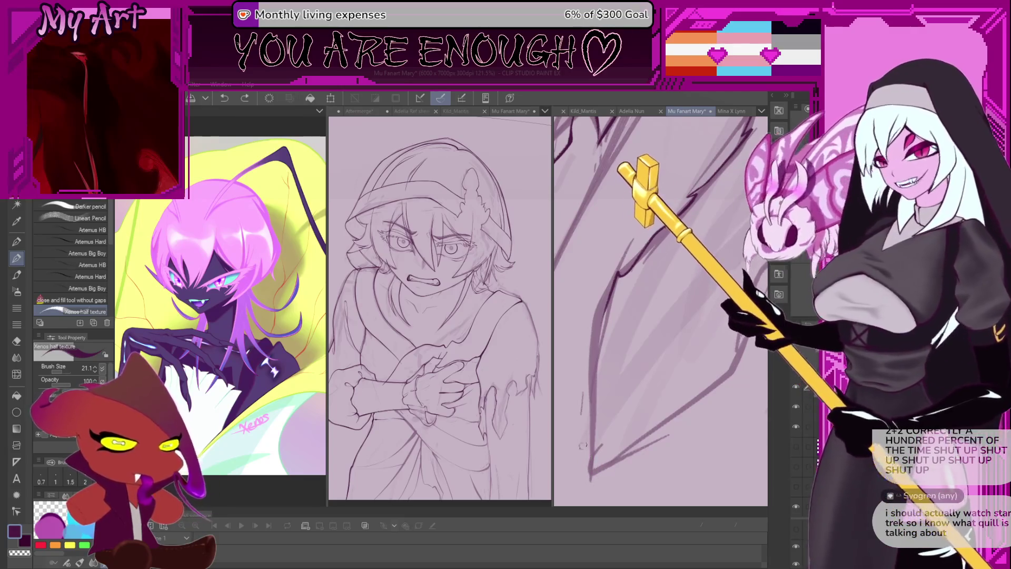
pyautogui.moveTo(593, 473); pyautogui.dragTo(601, 337)
pyautogui.moveTo(611, 285)
pyautogui.mouseDown()
pyautogui.moveTo(618, 453)
pyautogui.moveTo(618, 417)
pyautogui.mouseUp()
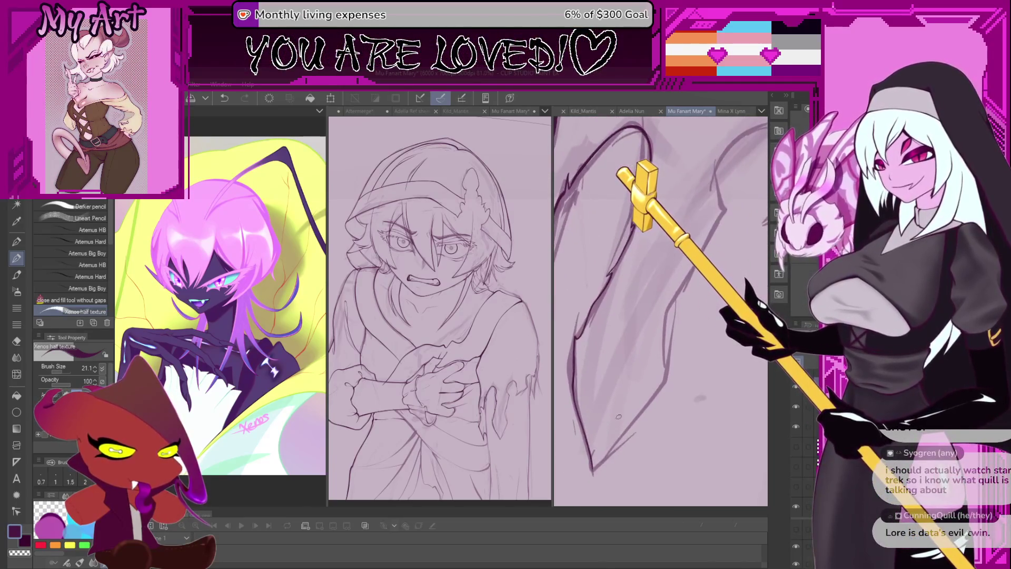
pyautogui.moveTo(565, 470); pyautogui.dragTo(595, 467)
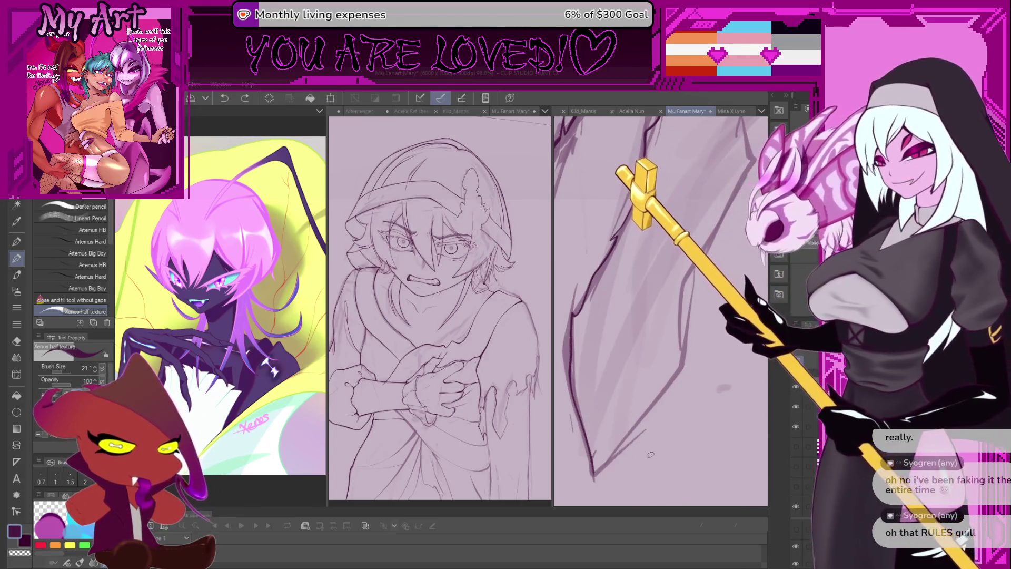
pyautogui.moveTo(595, 476); pyautogui.dragTo(608, 462)
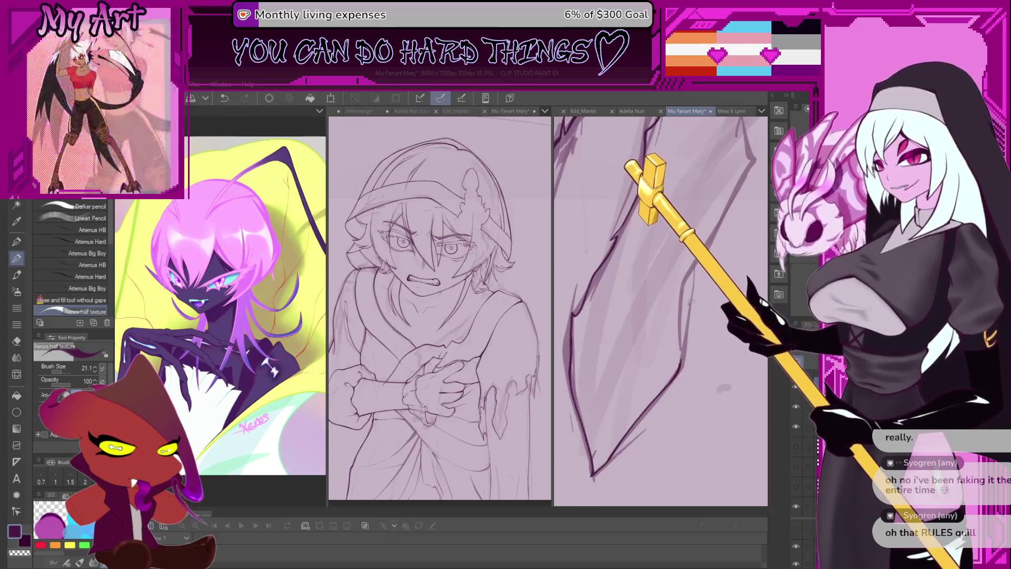
# - Redraw the hem's contour strokes and extend the dark stroke up to the right
pyautogui.scroll(5, 689, 305)
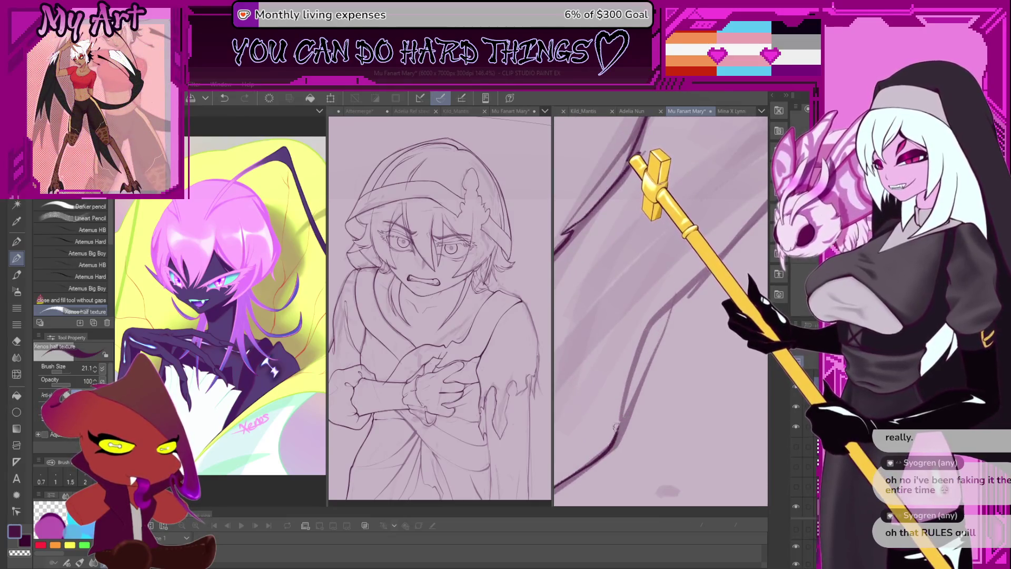
pyautogui.moveTo(623, 417)
pyautogui.mouseDown()
pyautogui.moveTo(596, 454)
pyautogui.moveTo(621, 375)
pyautogui.mouseUp()
pyautogui.hotkey('ctrl', 'z')
pyautogui.moveTo(591, 457)
pyautogui.mouseDown()
pyautogui.moveTo(642, 350)
pyautogui.moveTo(611, 387)
pyautogui.mouseUp()
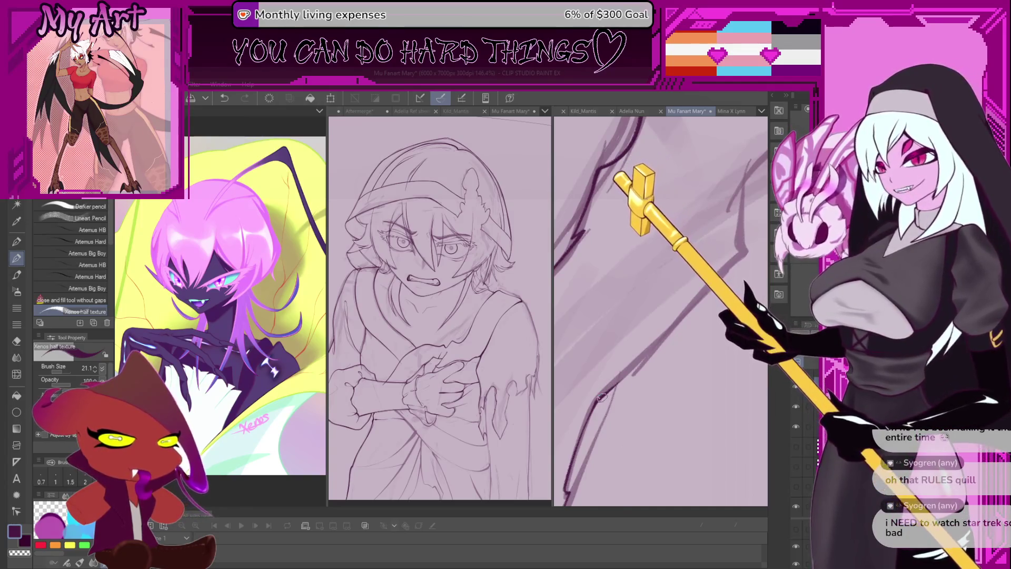
pyautogui.moveTo(618, 440)
pyautogui.mouseDown()
pyautogui.moveTo(638, 377)
pyautogui.moveTo(613, 387)
pyautogui.mouseUp()
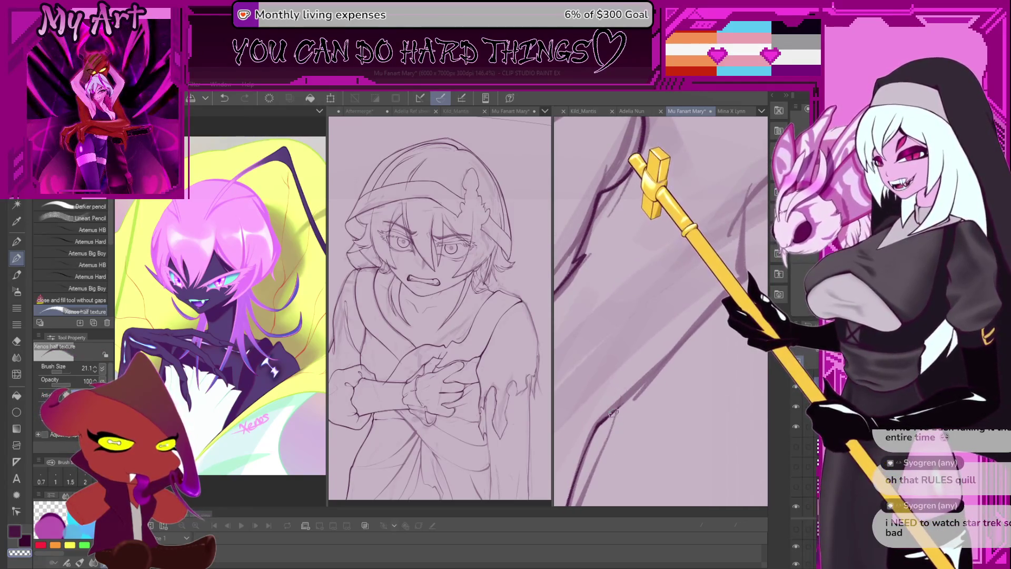
pyautogui.scroll(1, 610, 408)
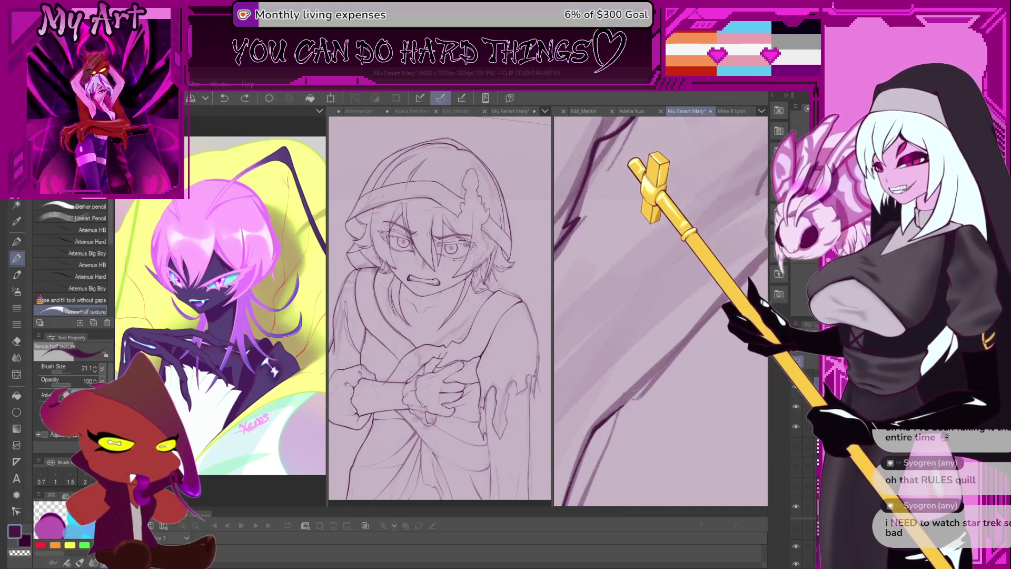
pyautogui.moveTo(624, 404); pyautogui.dragTo(680, 350)
pyautogui.hotkey('ctrl', 'z')
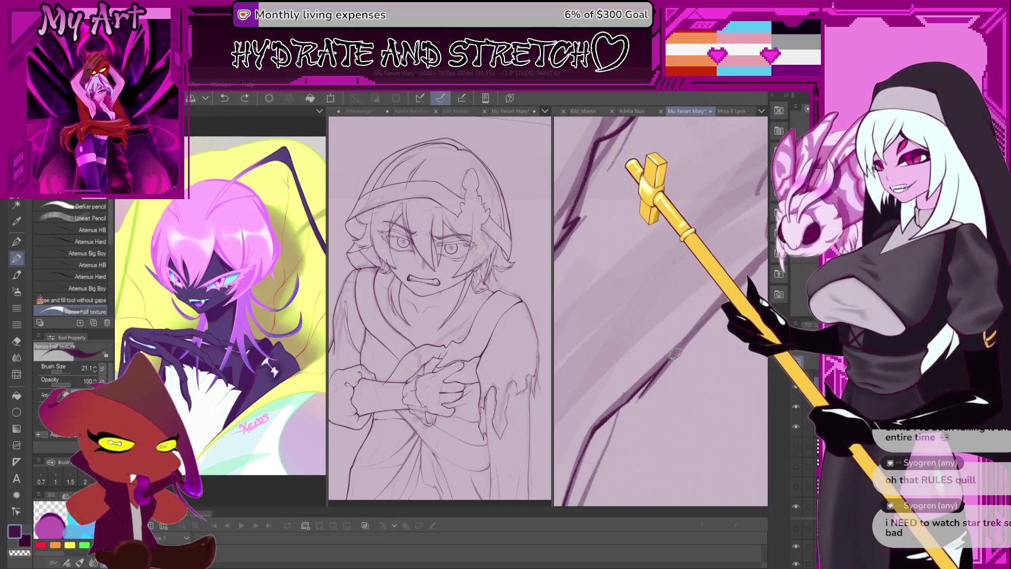
pyautogui.moveTo(659, 392)
pyautogui.mouseDown()
pyautogui.moveTo(624, 411)
pyautogui.moveTo(634, 405)
pyautogui.mouseUp()
pyautogui.hotkey('ctrl', 'z')
# - Ink the dark diagonal line over the hem, retrying until it bends cleanly
pyautogui.moveTo(605, 437); pyautogui.dragTo(638, 401)
pyautogui.hotkey('ctrl', 'z')
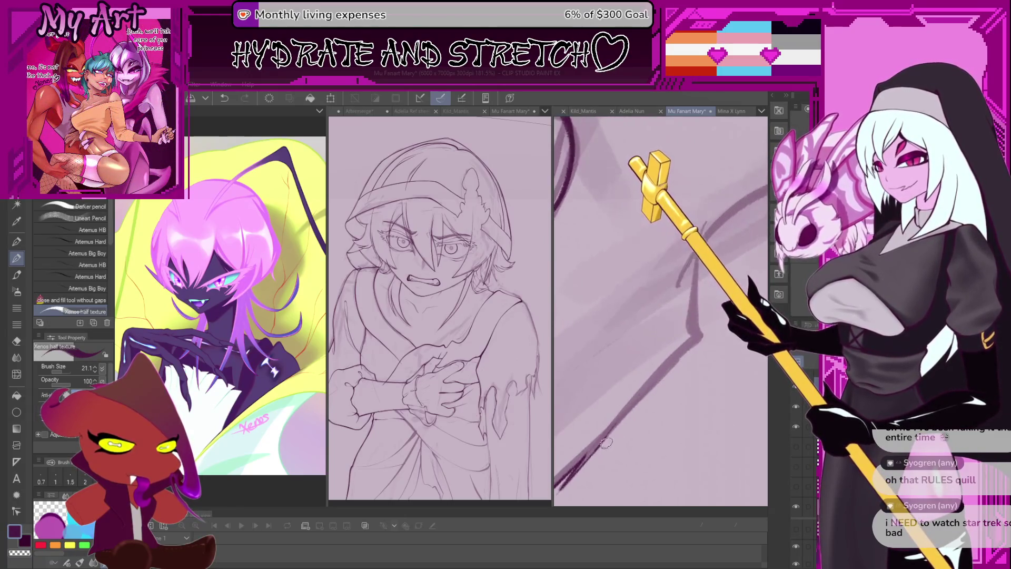
pyautogui.hotkey('ctrl', 'z')
pyautogui.moveTo(596, 453); pyautogui.dragTo(627, 410)
pyautogui.hotkey('ctrl', 'z')
pyautogui.moveTo(597, 451); pyautogui.dragTo(690, 350)
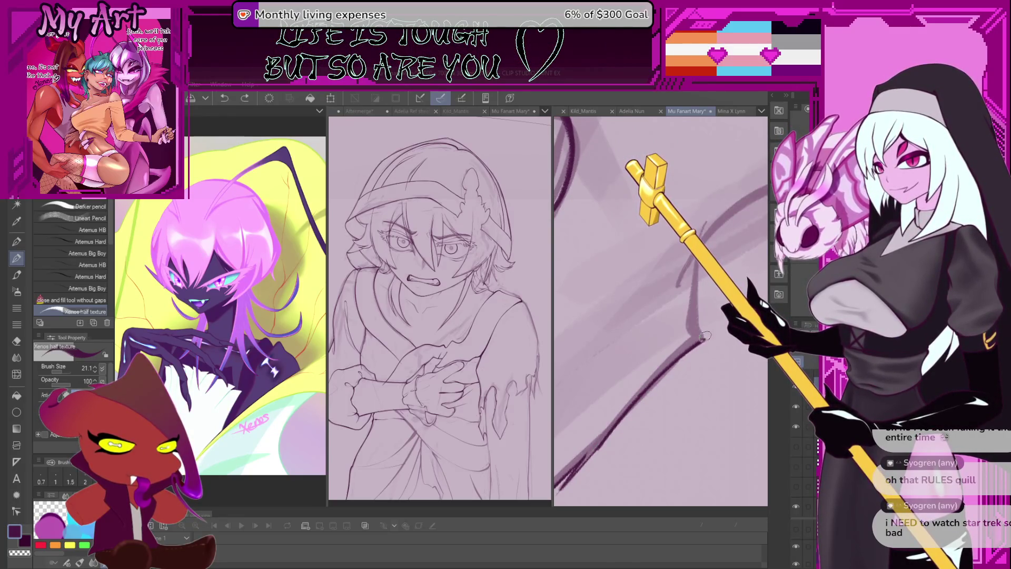
pyautogui.hotkey('ctrl', 'z')
pyautogui.moveTo(558, 489)
pyautogui.mouseDown()
pyautogui.moveTo(641, 395)
pyautogui.moveTo(653, 310)
pyautogui.mouseUp()
pyautogui.hotkey('ctrl', 'z')
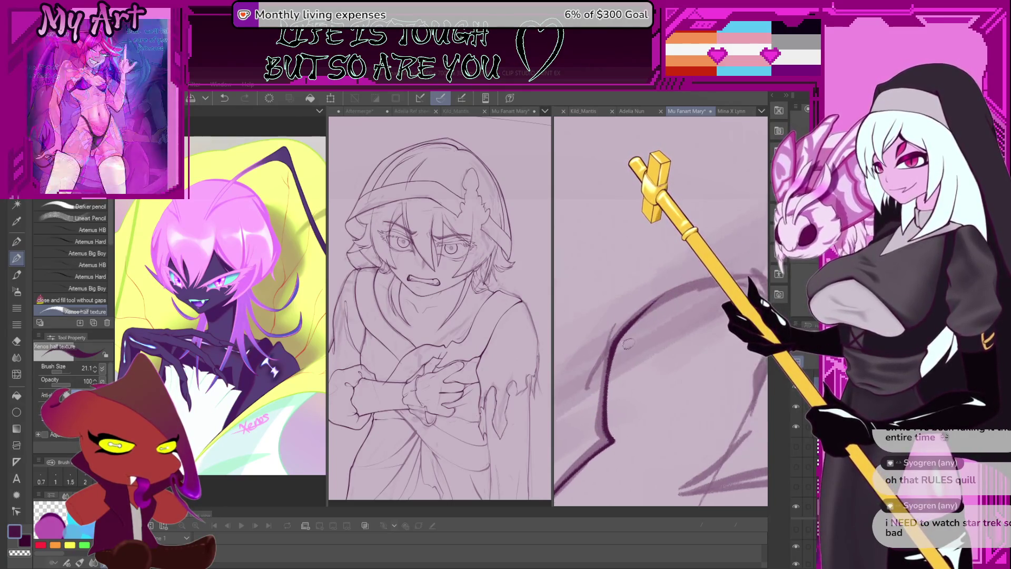
pyautogui.moveTo(619, 352)
pyautogui.mouseDown()
pyautogui.moveTo(587, 383)
pyautogui.moveTo(632, 349)
pyautogui.mouseUp()
# - Ink the zigzag strokes forming the jagged flaps of the torn hem
pyautogui.scroll(2, 634, 347)
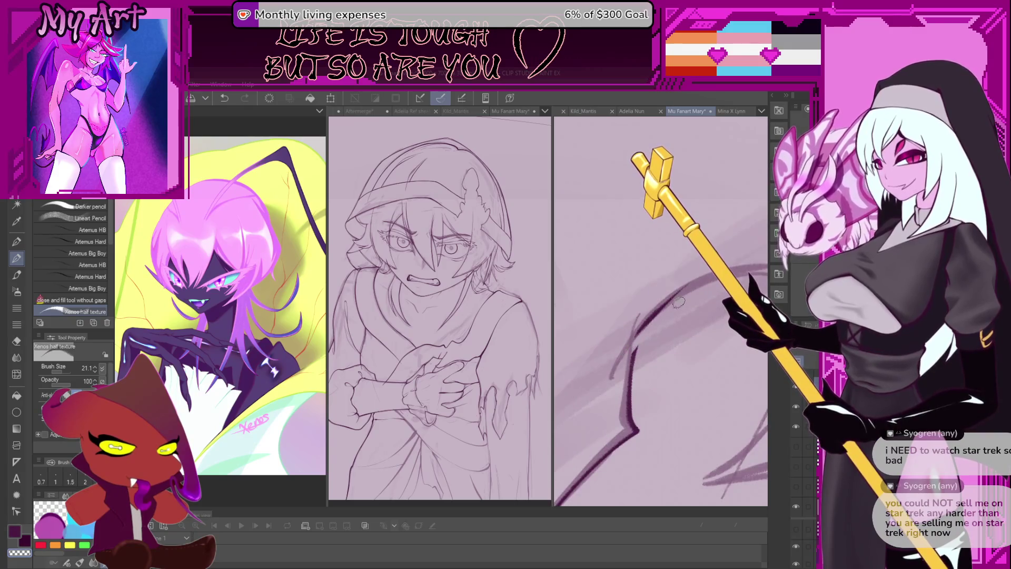
pyautogui.hotkey('ctrl', 'z')
pyautogui.moveTo(634, 358); pyautogui.dragTo(603, 385)
pyautogui.moveTo(638, 337); pyautogui.dragTo(605, 380)
pyautogui.hotkey('ctrl', 'z')
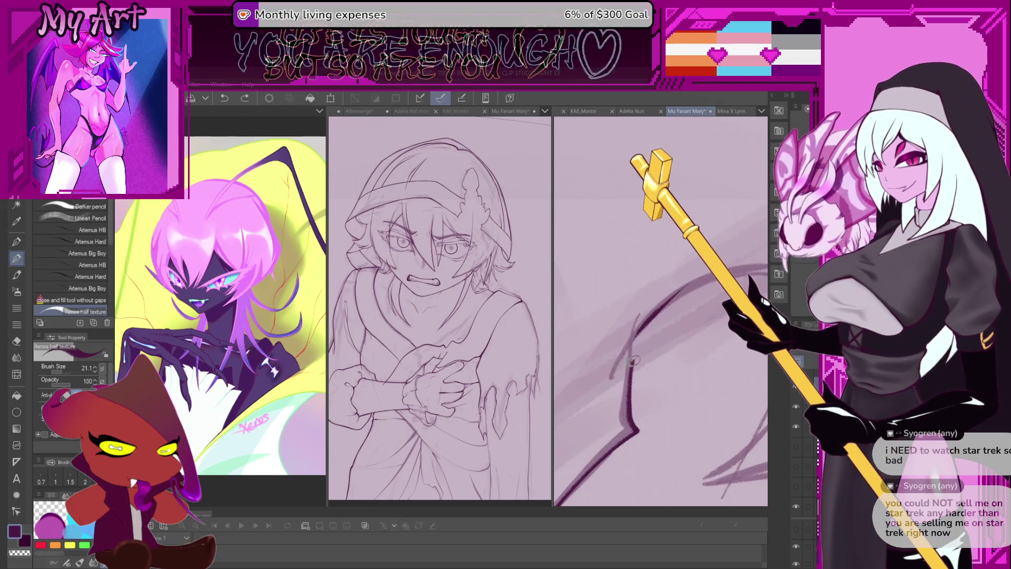
pyautogui.moveTo(637, 337); pyautogui.dragTo(606, 379)
pyautogui.scroll(-3, 637, 341)
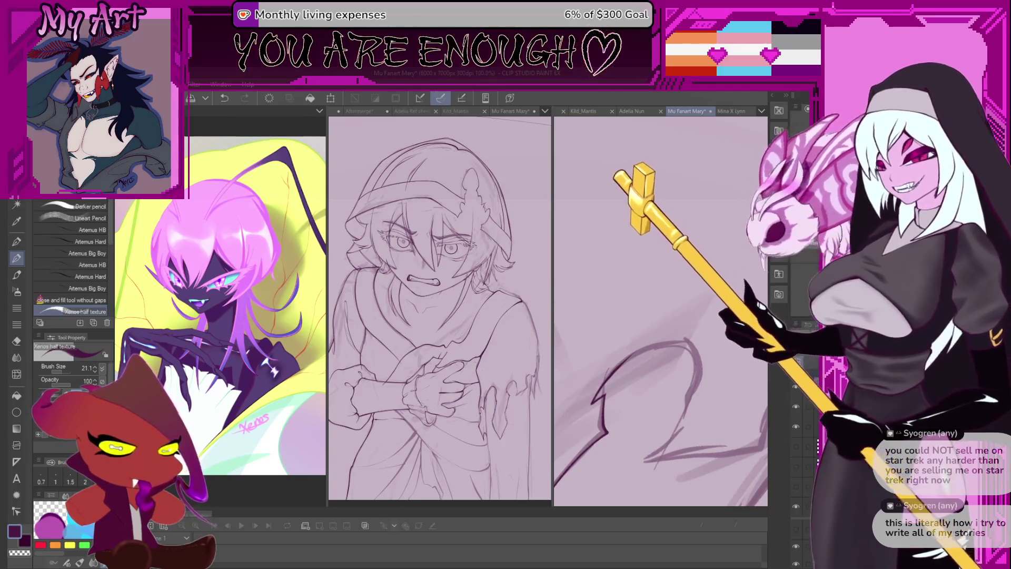
pyautogui.scroll(2, 638, 356)
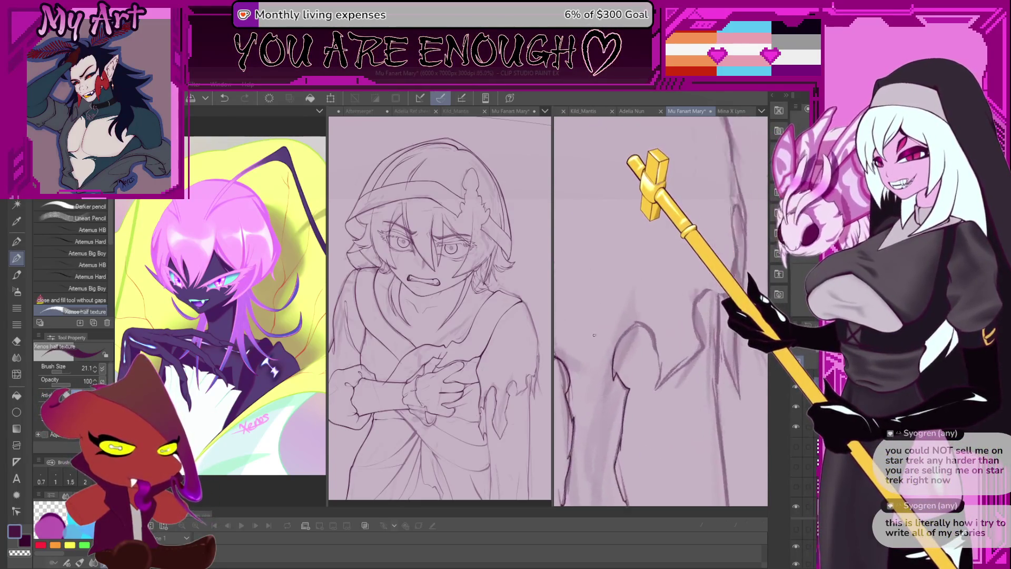
# - Ink one arcing dark contour over the robe's rounded flap
pyautogui.moveTo(639, 356); pyautogui.dragTo(585, 383)
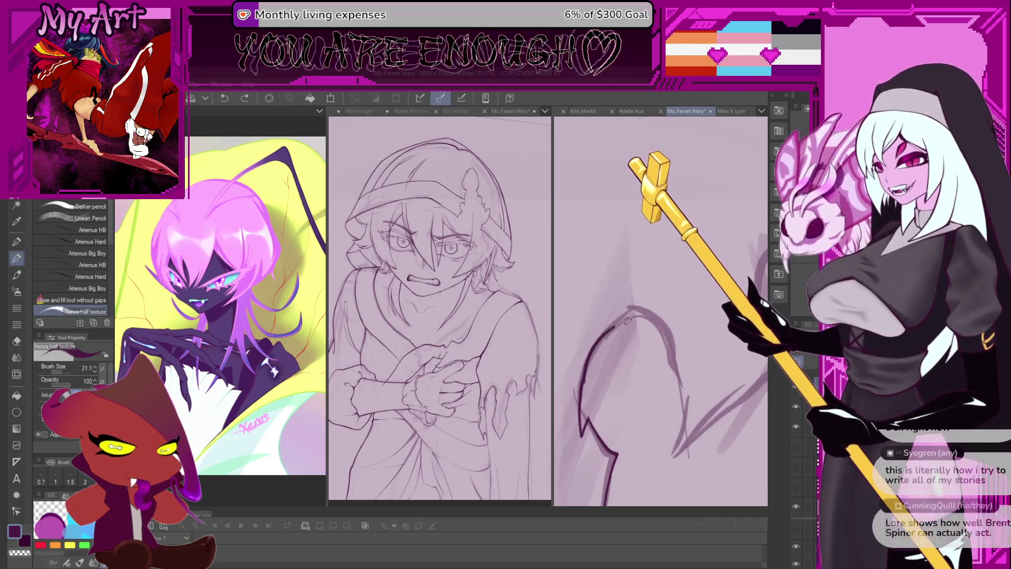
pyautogui.moveTo(616, 319); pyautogui.dragTo(657, 394)
pyautogui.moveTo(664, 348); pyautogui.dragTo(626, 346)
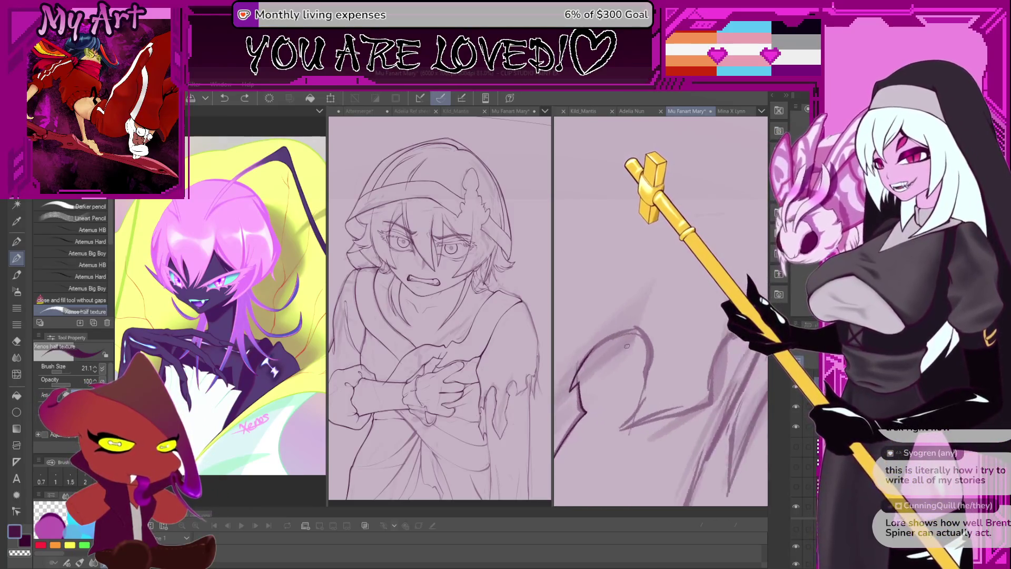
pyautogui.scroll(2, 627, 346)
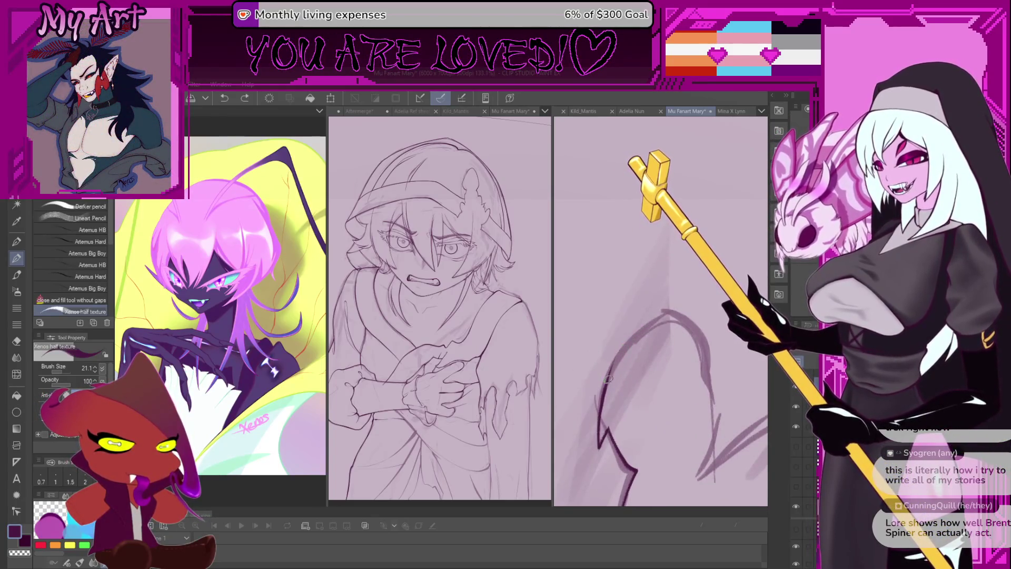
pyautogui.moveTo(619, 352); pyautogui.dragTo(681, 325)
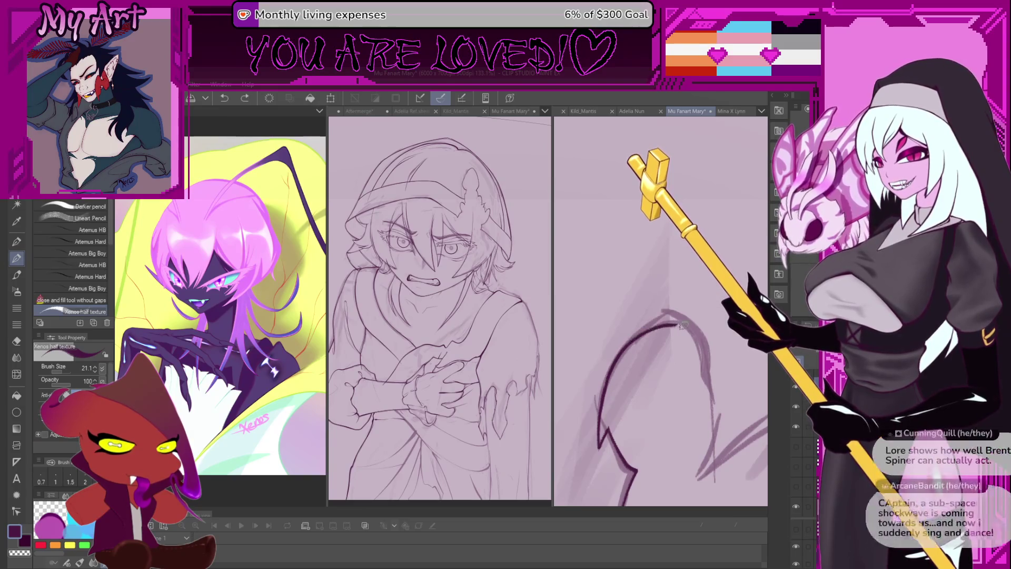
pyautogui.scroll(-3, 703, 377)
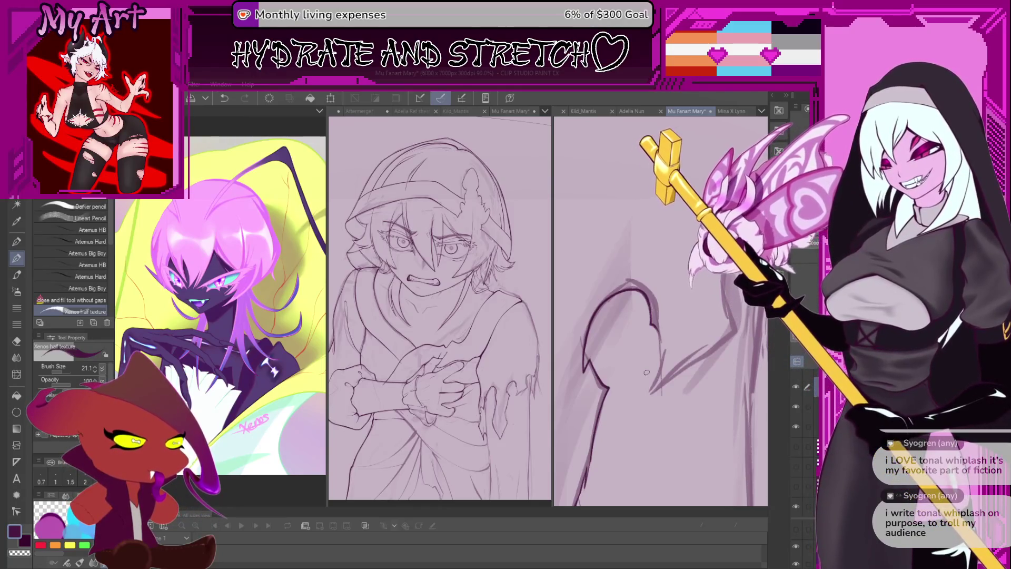
# - Ink a dark upward line over the sketch, redrawing it several times
pyautogui.scroll(3, 647, 373)
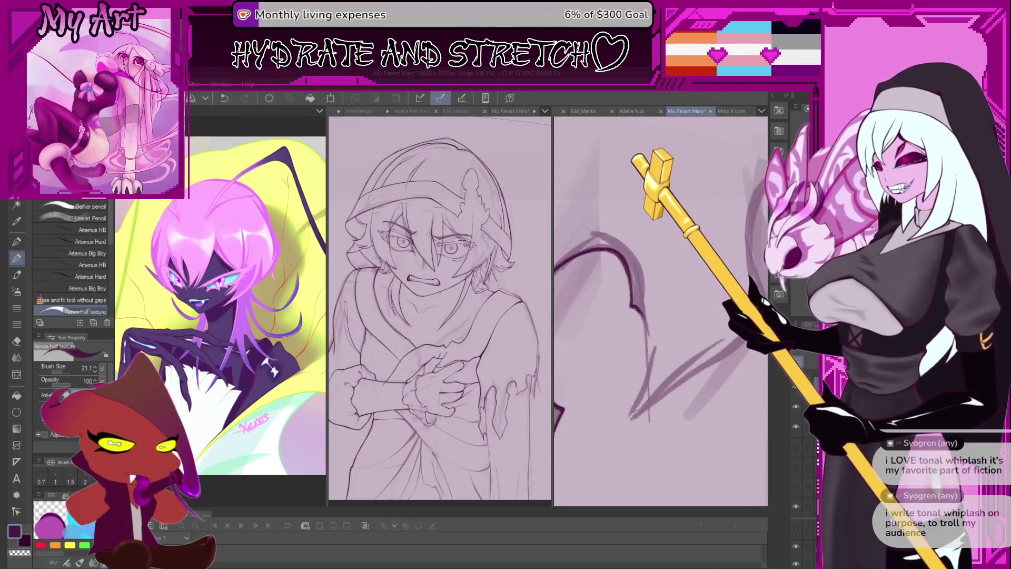
pyautogui.moveTo(646, 401); pyautogui.dragTo(661, 353)
pyautogui.hotkey('ctrl', 'z')
pyautogui.moveTo(635, 419)
pyautogui.mouseDown()
pyautogui.moveTo(653, 374)
pyautogui.moveTo(632, 414)
pyautogui.moveTo(647, 341)
pyautogui.moveTo(642, 368)
pyautogui.mouseUp()
pyautogui.hotkey('ctrl', 'z')
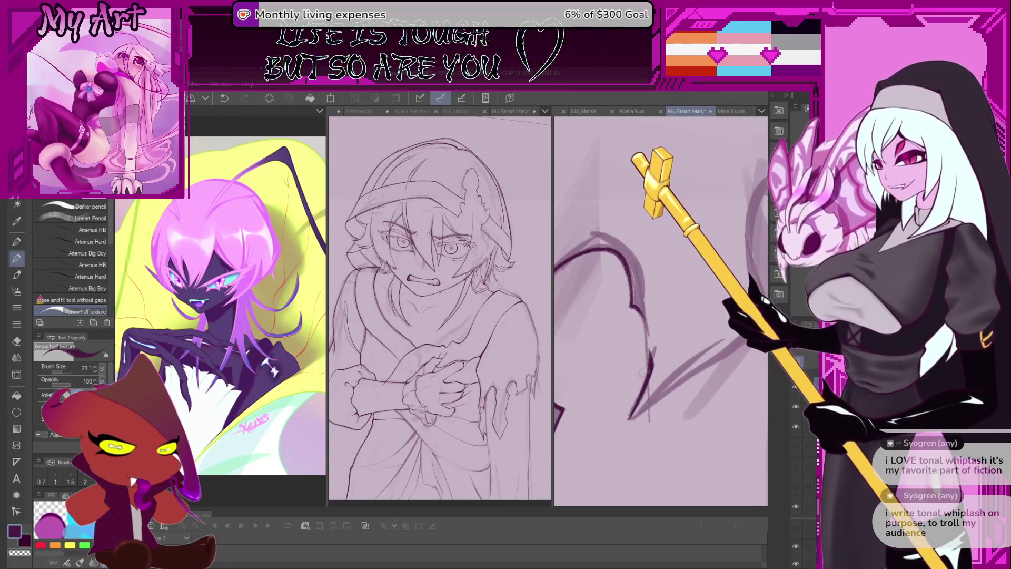
pyautogui.hotkey('ctrl', 'z')
pyautogui.moveTo(627, 421)
pyautogui.mouseDown()
pyautogui.moveTo(642, 395)
pyautogui.moveTo(647, 339)
pyautogui.moveTo(629, 342)
pyautogui.mouseUp()
pyautogui.hotkey('ctrl', 'z')
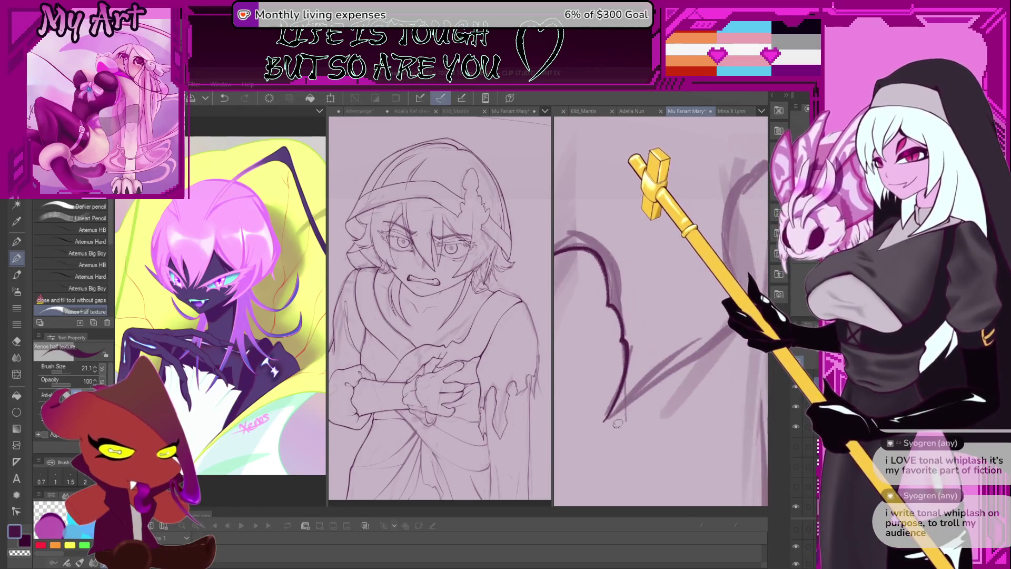
# - Ink the long thin up-right curve with a short finishing stroke at its end
pyautogui.moveTo(606, 420); pyautogui.dragTo(656, 371)
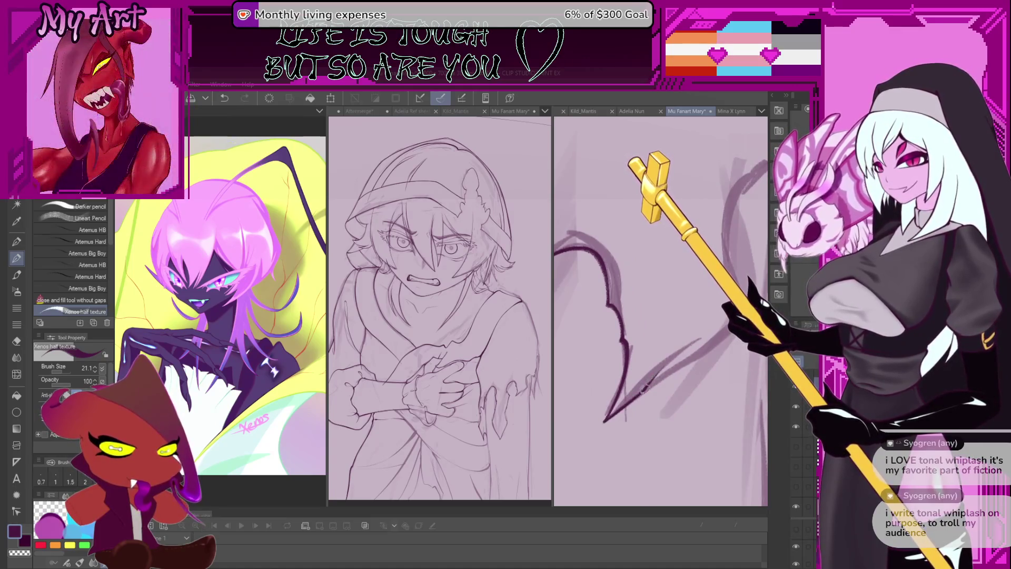
pyautogui.hotkey('ctrl', 'z')
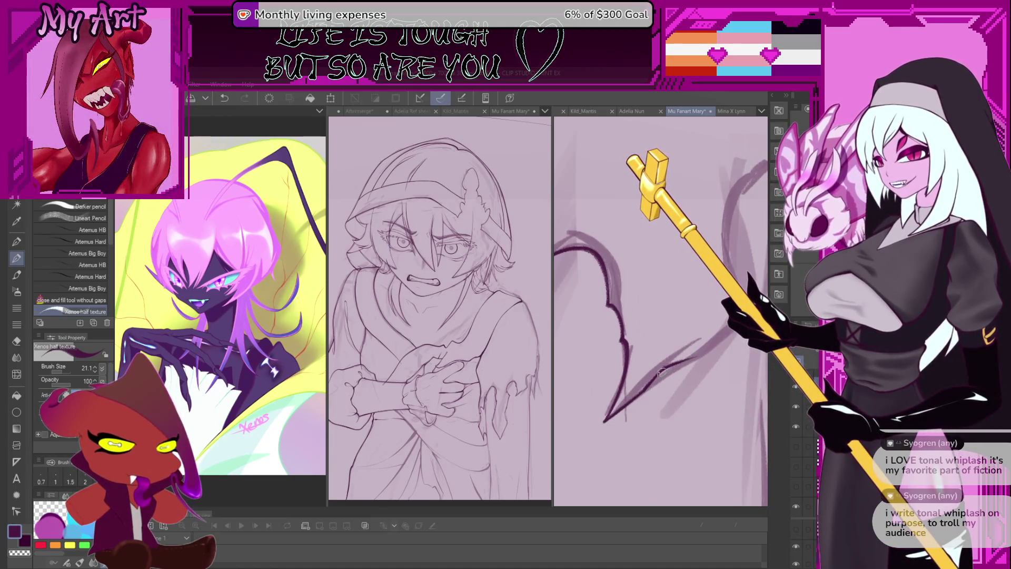
pyautogui.moveTo(658, 316); pyautogui.dragTo(579, 390)
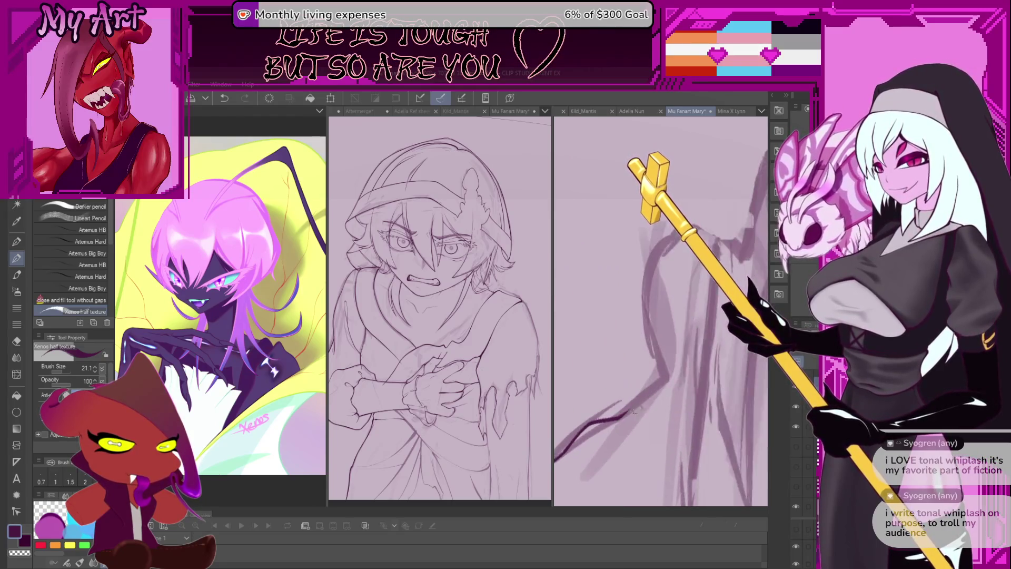
pyautogui.hotkey('ctrl', 'z')
pyautogui.moveTo(617, 421); pyautogui.dragTo(668, 376)
pyautogui.moveTo(668, 376); pyautogui.dragTo(657, 392)
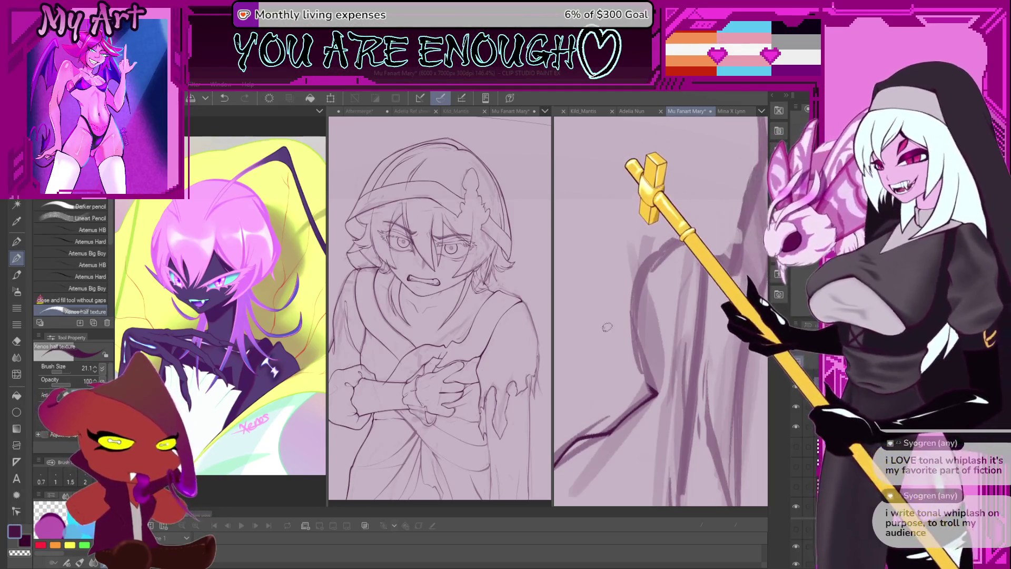
# - Ink the left edge of the hair in two continuous strokes
pyautogui.hotkey('ctrl', 'z')
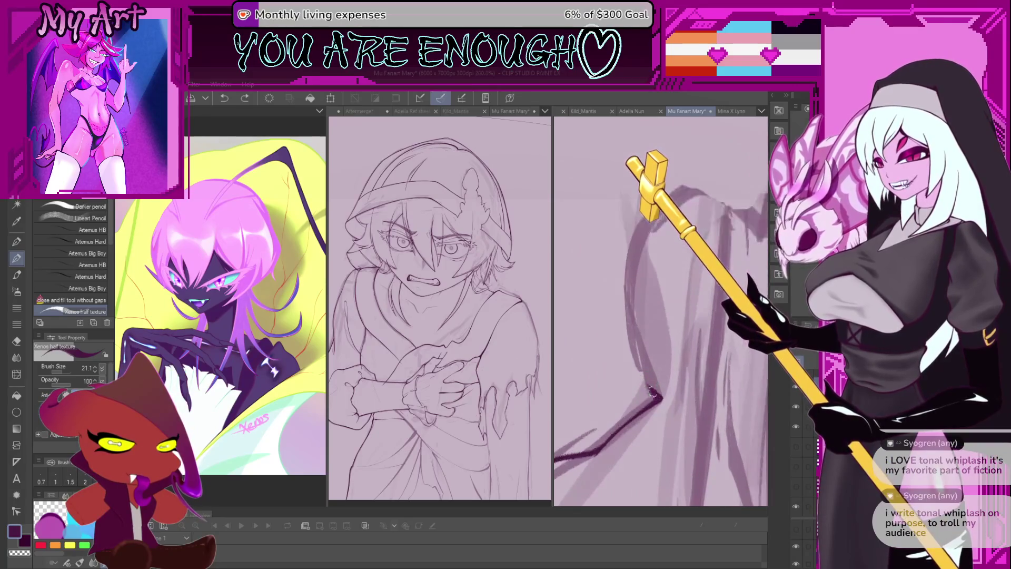
pyautogui.moveTo(645, 345)
pyautogui.mouseDown()
pyautogui.moveTo(606, 358)
pyautogui.moveTo(637, 279)
pyautogui.mouseUp()
pyautogui.hotkey('ctrl', 'z')
pyautogui.moveTo(630, 416); pyautogui.dragTo(610, 375)
pyautogui.moveTo(610, 328); pyautogui.dragTo(640, 272)
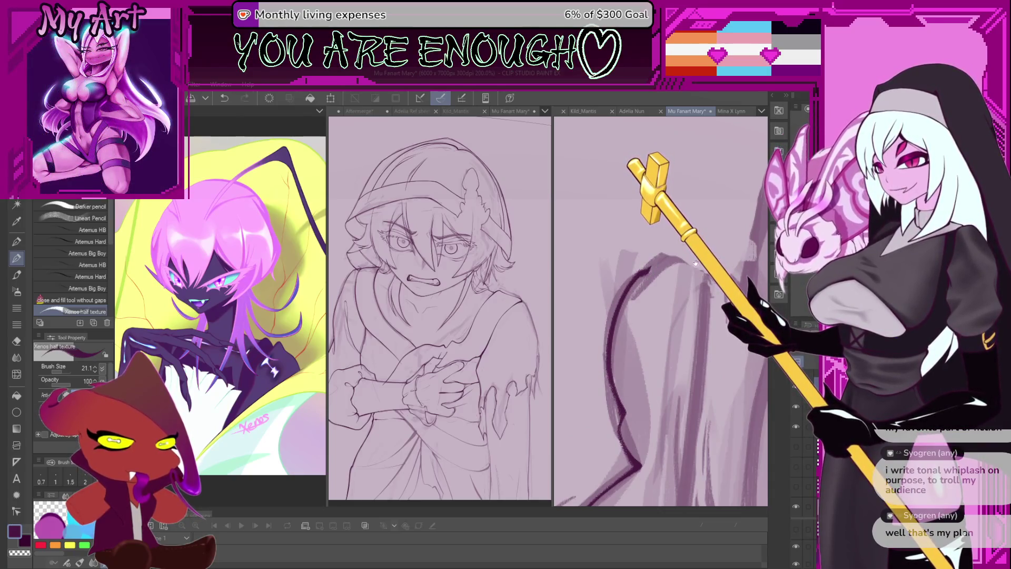
# - Ink a dark stroke over the figure's side, retrying it once
pyautogui.scroll(-5, 617, 313)
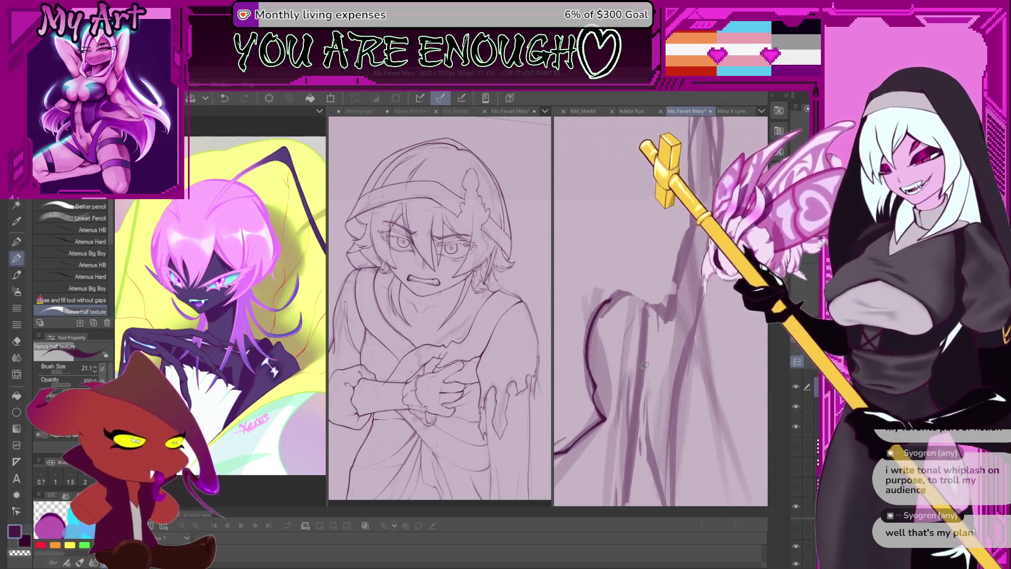
pyautogui.scroll(2, 637, 345)
pyautogui.scroll(-1, 636, 345)
pyautogui.hotkey('ctrl', 'z')
pyautogui.moveTo(620, 360)
pyautogui.mouseDown()
pyautogui.moveTo(674, 358)
pyautogui.moveTo(701, 403)
pyautogui.mouseUp()
pyautogui.hotkey('ctrl', 'z')
pyautogui.moveTo(630, 343); pyautogui.dragTo(708, 400)
pyautogui.scroll(-3, 656, 349)
pyautogui.scroll(2, 656, 350)
# - Ink long dark lines along the figure's side, then switch to the Adelia Nun illustration
pyautogui.moveTo(648, 408)
pyautogui.mouseDown()
pyautogui.moveTo(670, 314)
pyautogui.moveTo(675, 379)
pyautogui.mouseUp()
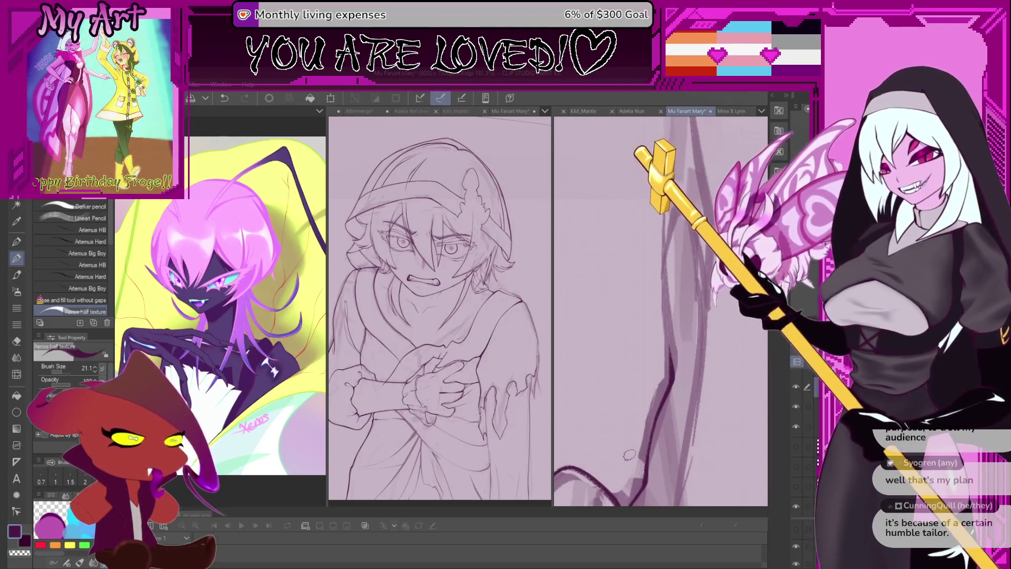
pyautogui.moveTo(662, 379)
pyautogui.mouseDown()
pyautogui.moveTo(666, 458)
pyautogui.moveTo(673, 446)
pyautogui.moveTo(662, 457)
pyautogui.moveTo(638, 400)
pyautogui.moveTo(698, 338)
pyautogui.mouseUp()
pyautogui.hotkey('ctrl', 'z')
pyautogui.scroll(-3, 645, 372)
pyautogui.scroll(5, 698, 338)
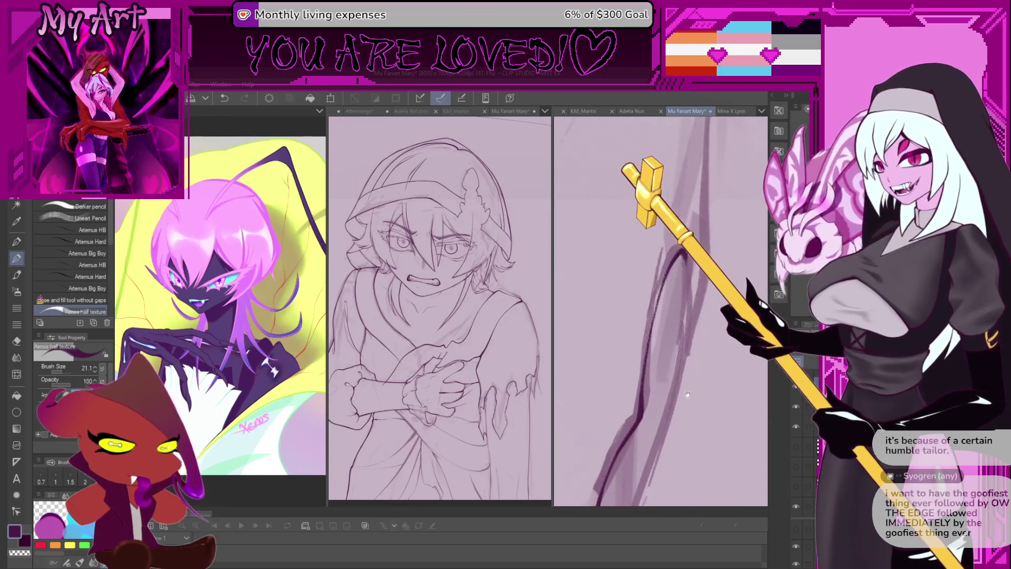
pyautogui.moveTo(682, 312); pyautogui.dragTo(674, 369)
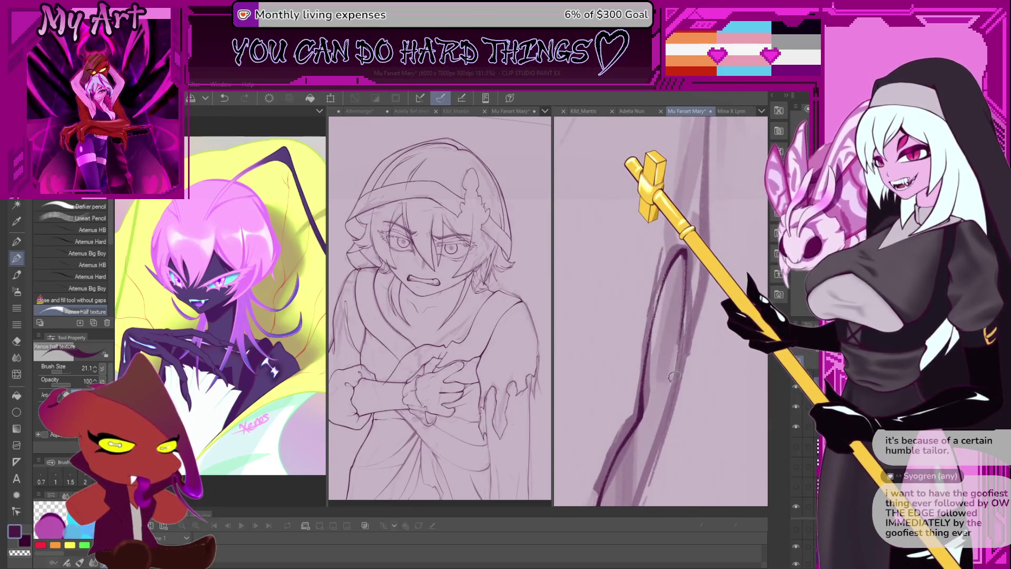
pyautogui.moveTo(677, 316); pyautogui.dragTo(658, 420)
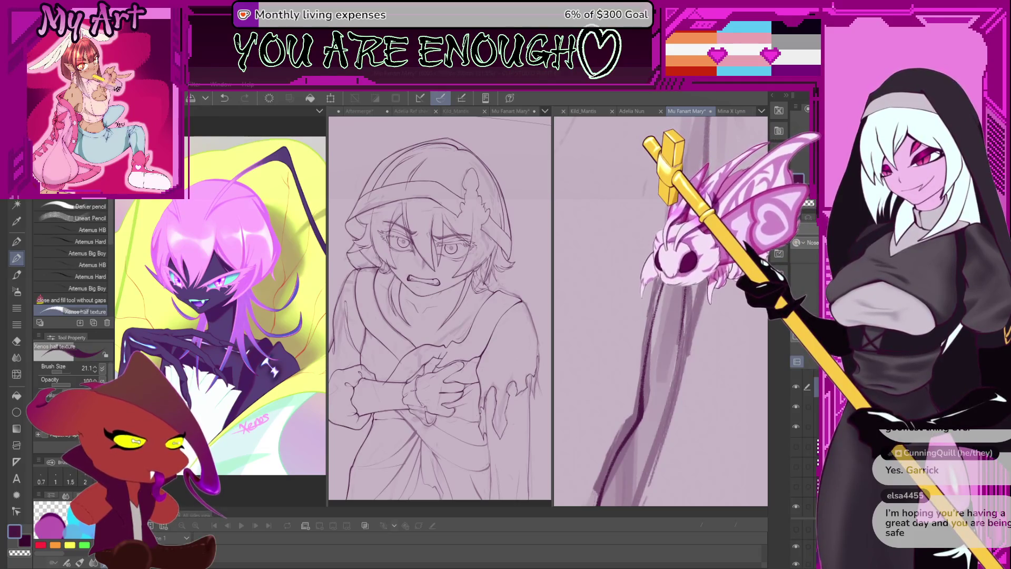
pyautogui.hotkey('ctrl', 'z')
pyautogui.moveTo(653, 415); pyautogui.dragTo(643, 391)
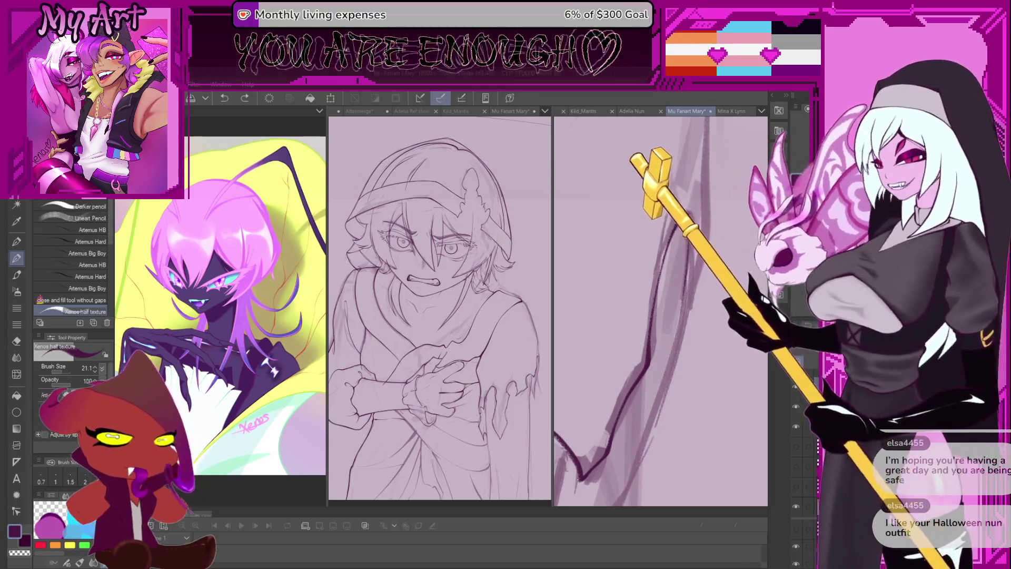
pyautogui.hotkey('ctrl', 'shift', 'Tab')
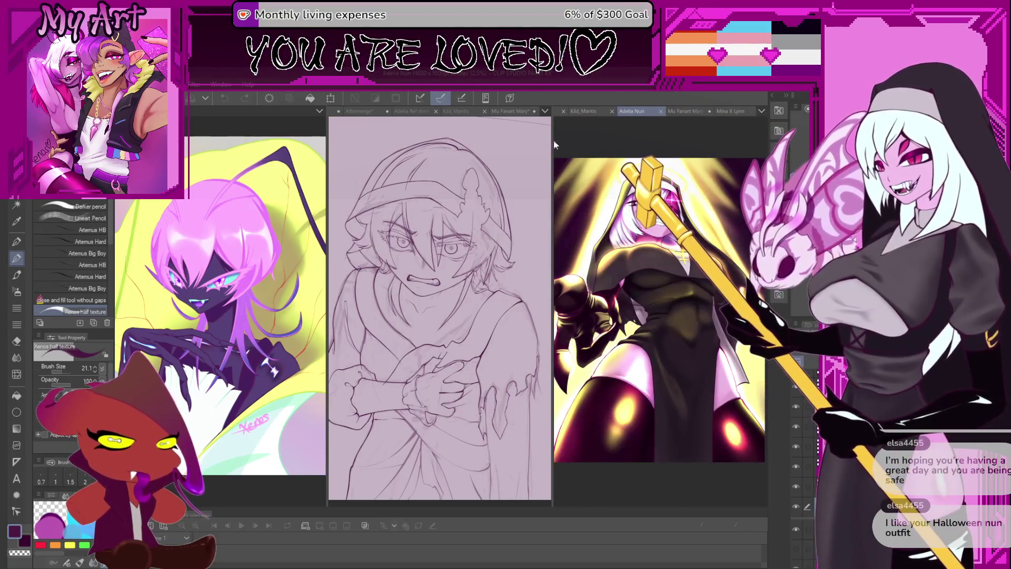
# - Widen the sketch pane and show the Mu Fanart Mary drawing in the right pane
pyautogui.moveTo(555, 145); pyautogui.dragTo(496, 154)
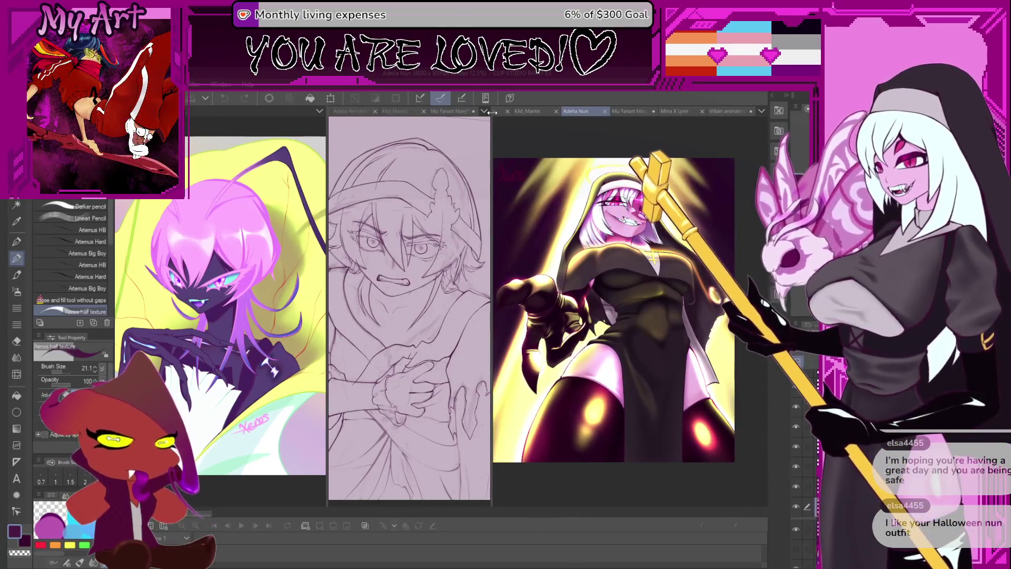
pyautogui.moveTo(497, 144)
pyautogui.mouseDown()
pyautogui.moveTo(592, 172)
pyautogui.moveTo(571, 172)
pyautogui.mouseUp()
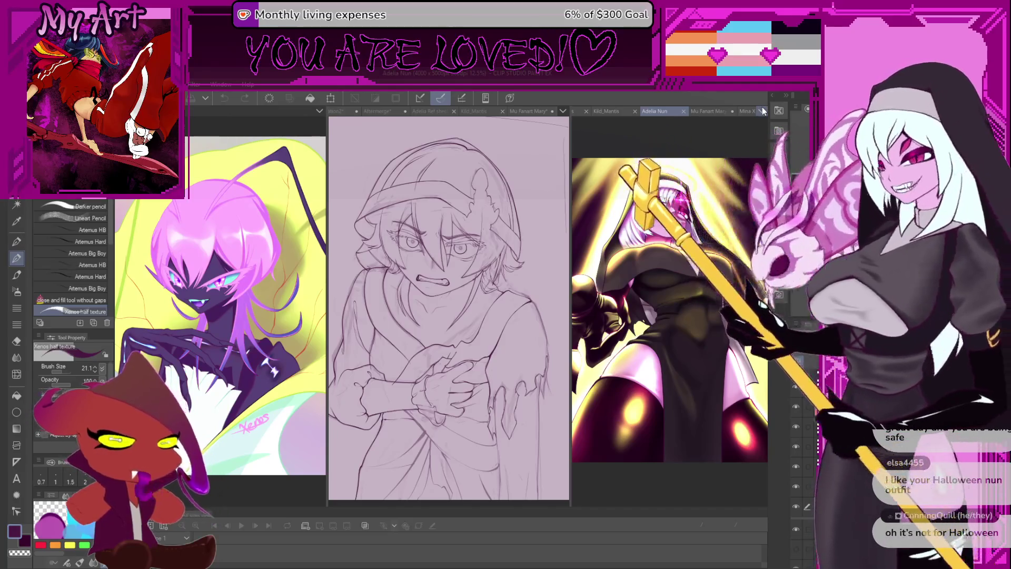
pyautogui.click(709, 112)
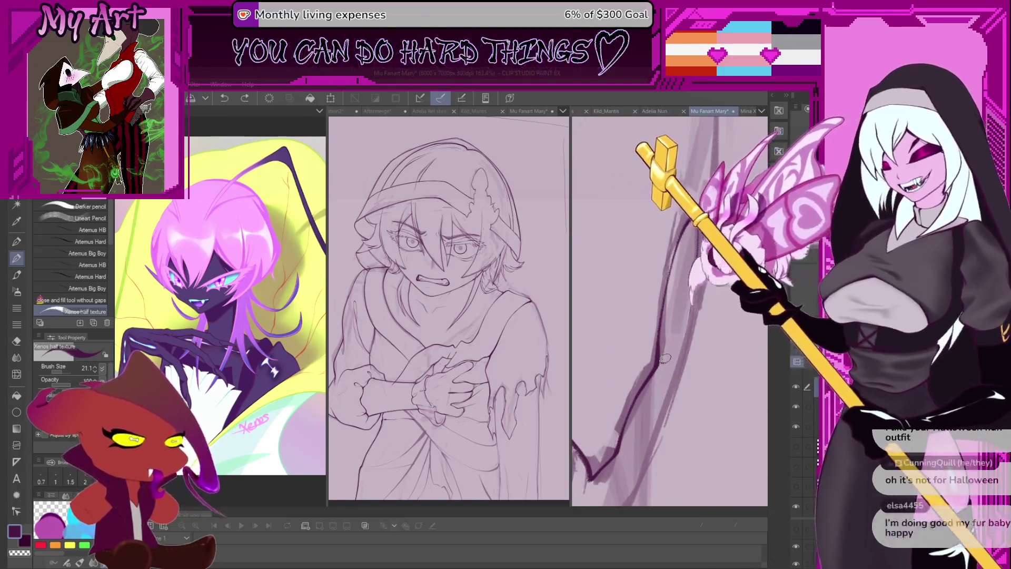
# - Ink a small mark near the robe's lower-left outline and check it at different zooms
pyautogui.moveTo(665, 343); pyautogui.dragTo(668, 316)
pyautogui.scroll(-5, 670, 321)
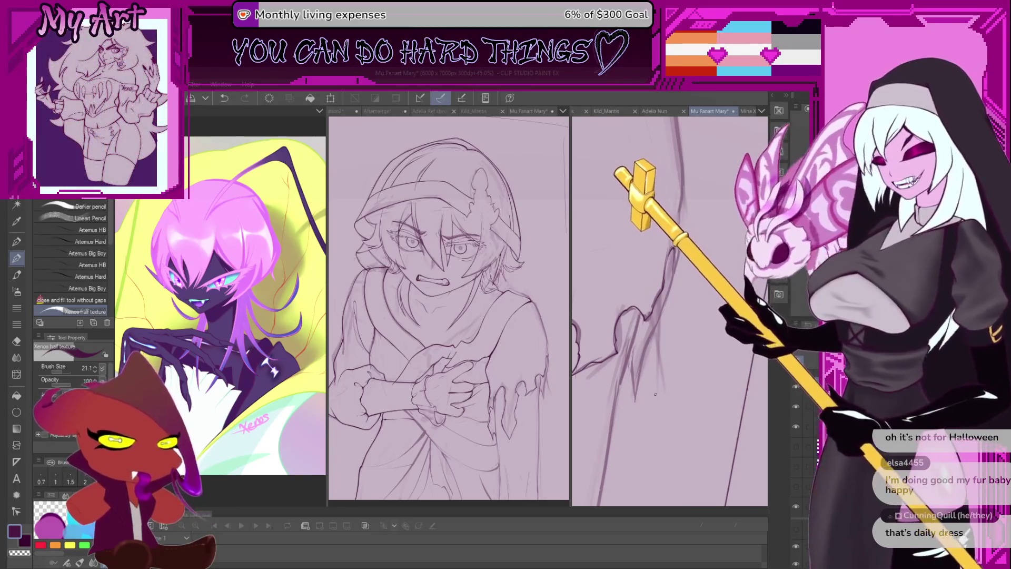
pyautogui.scroll(3, 656, 394)
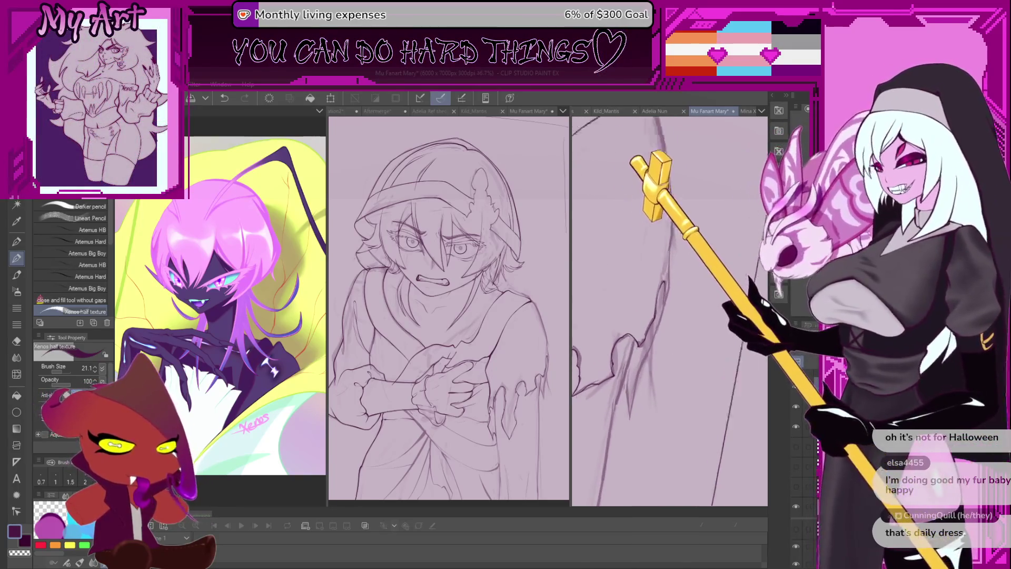
pyautogui.scroll(2, 627, 391)
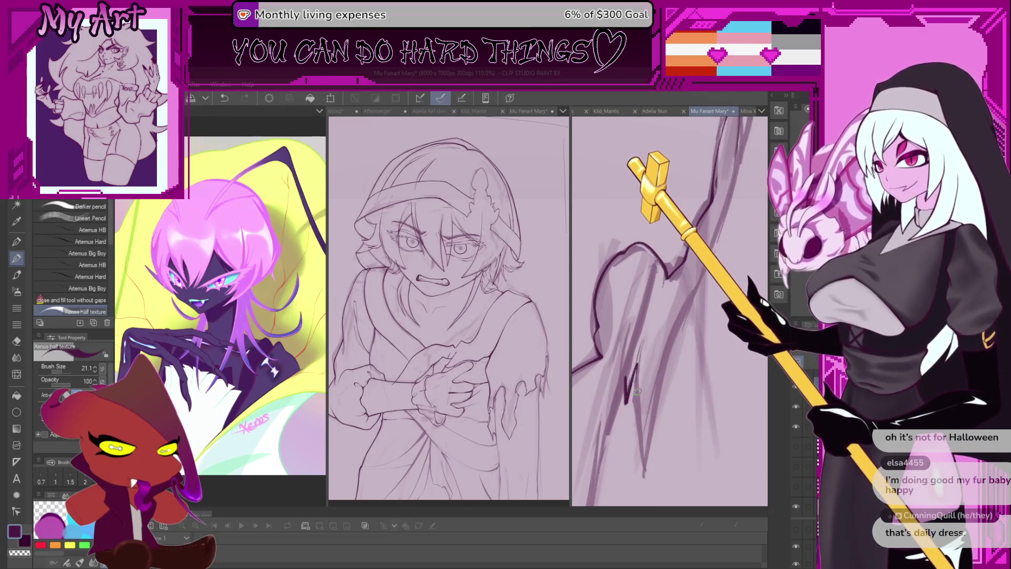
pyautogui.scroll(-2, 637, 392)
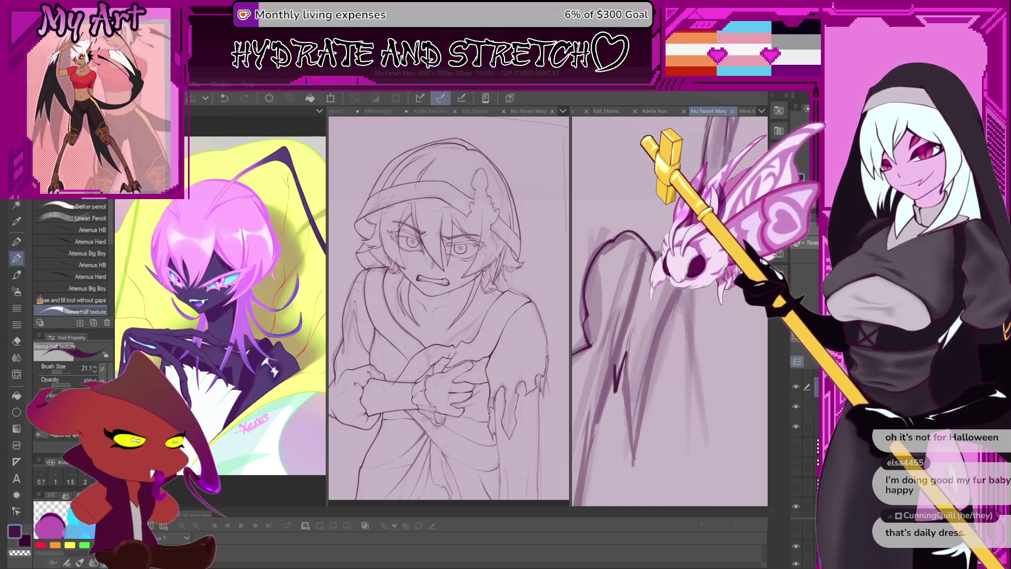
# - Undo recent strokes and redraw the dark lower-left robe edge, undoing the unsatisfying attempts
pyautogui.hotkey('ctrl', 'z')
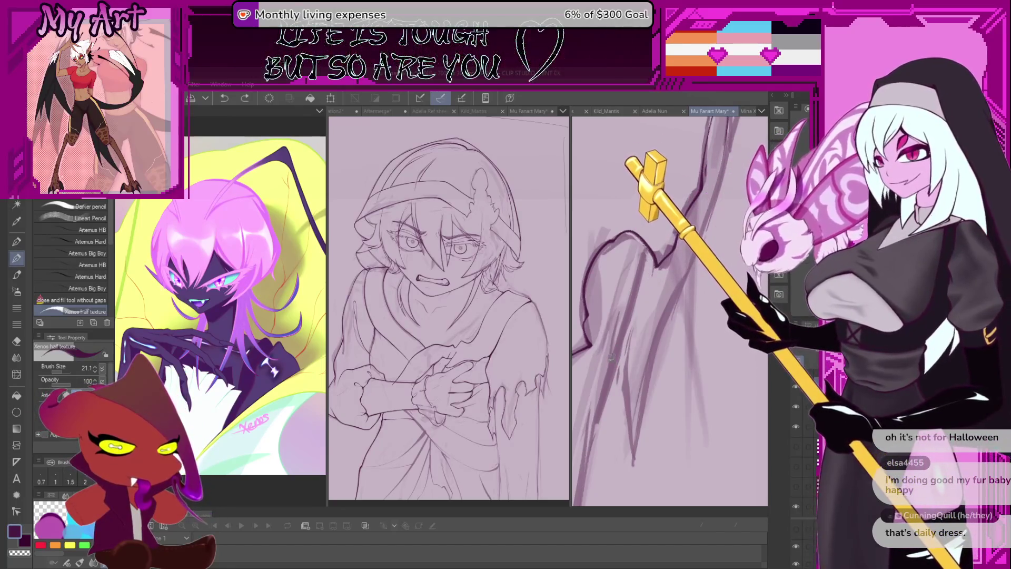
pyautogui.hotkey('ctrl', 'z')
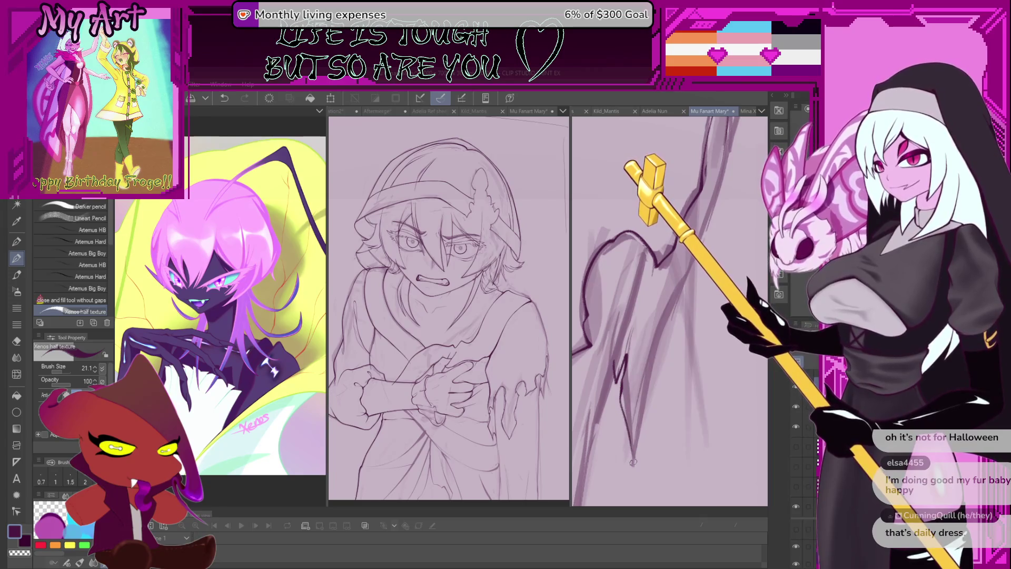
pyautogui.hotkey('ctrl', 'z')
pyautogui.hotkey('ctrl', 'z')
pyautogui.hotkey('ctrl', 'z')
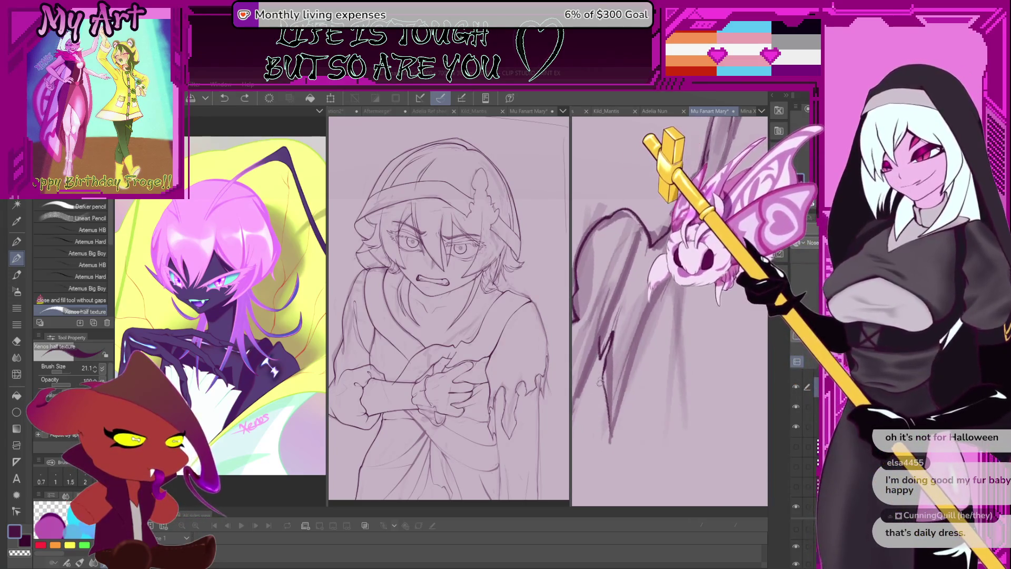
pyautogui.hotkey('ctrl', 'z')
pyautogui.hotkey('ctrl', 'z')
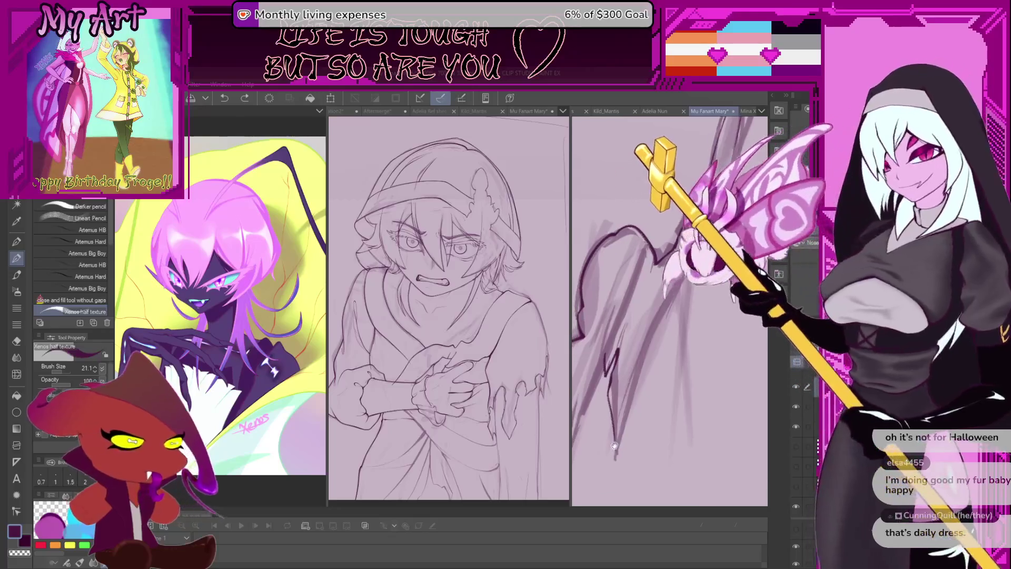
pyautogui.moveTo(620, 401); pyautogui.dragTo(620, 445)
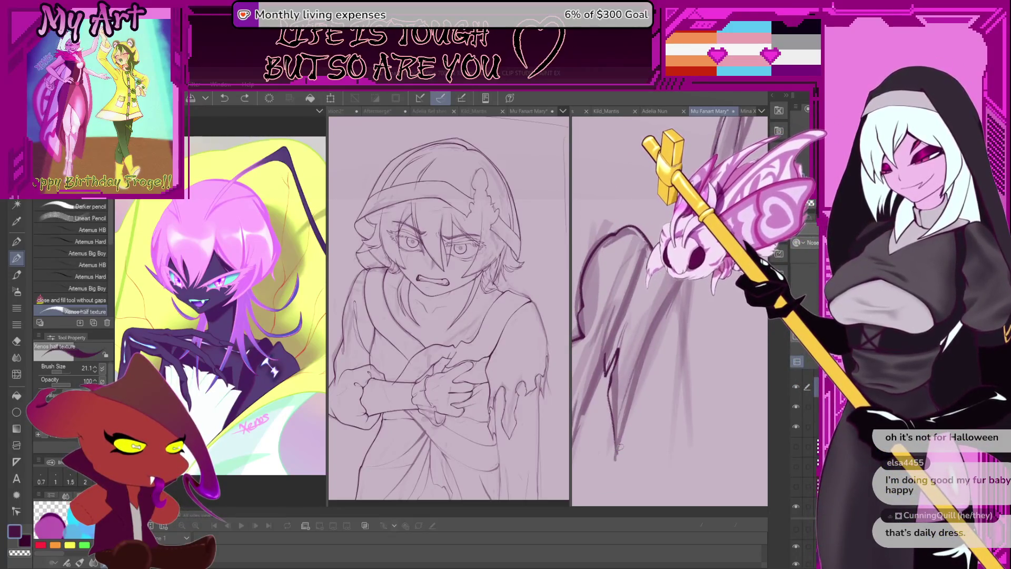
pyautogui.hotkey('ctrl', 'z')
pyautogui.hotkey('ctrl', 'z')
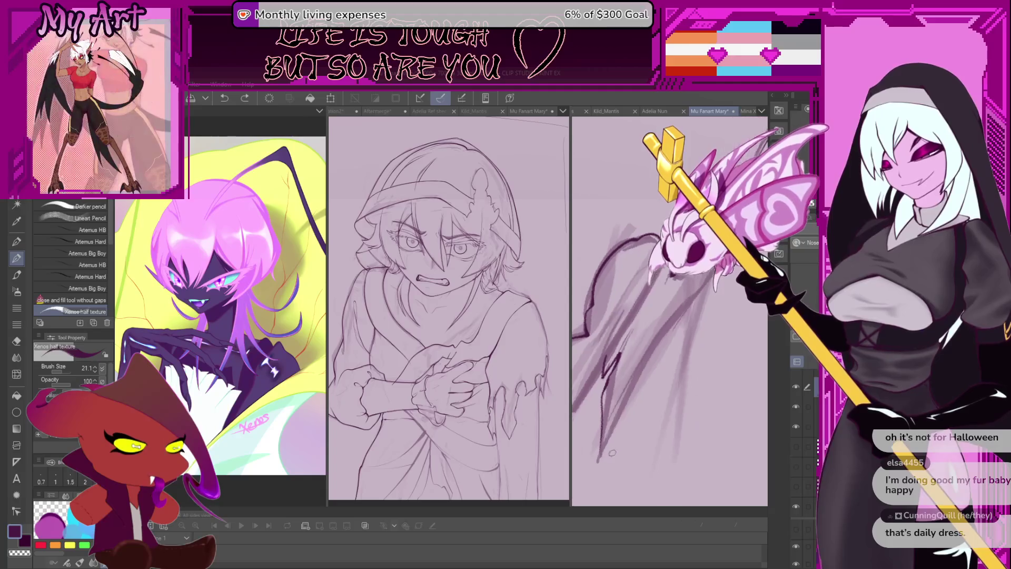
pyautogui.moveTo(605, 392); pyautogui.dragTo(599, 461)
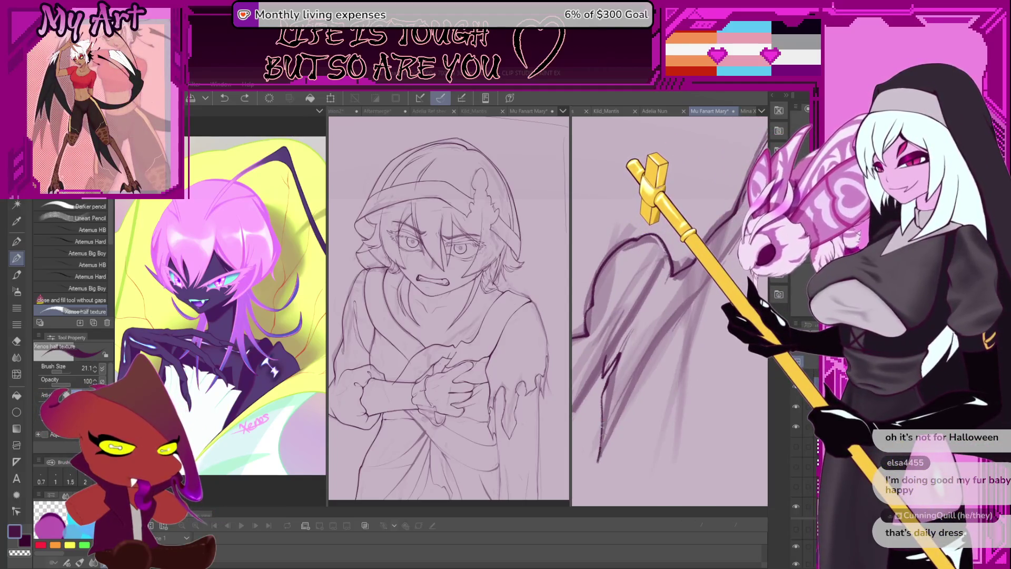
pyautogui.hotkey('ctrl', 'z')
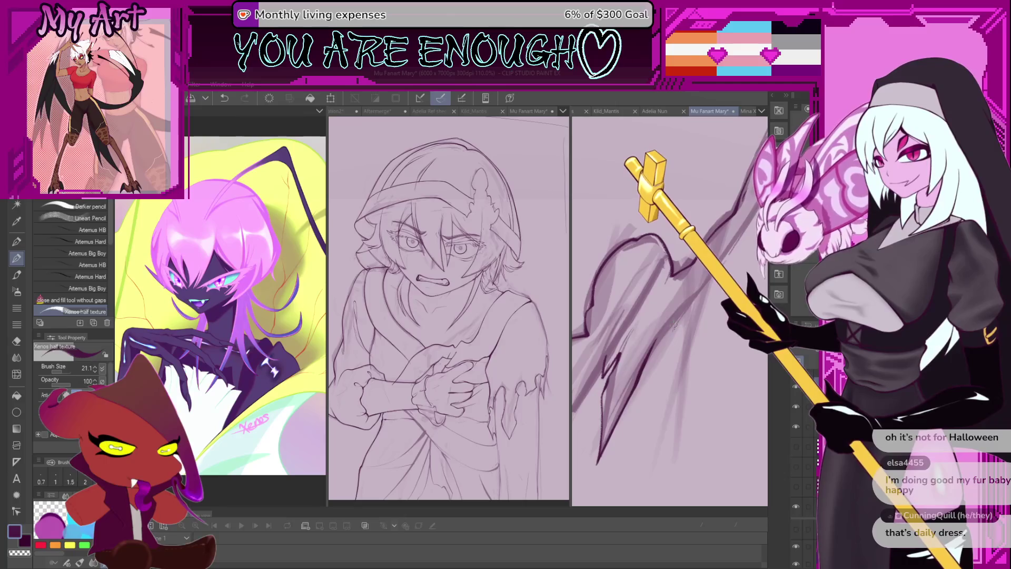
pyautogui.hotkey('ctrl', 'z')
pyautogui.hotkey('ctrl', 'z')
pyautogui.hotkey('ctrl', 'z')
pyautogui.hotkey('ctrl', 'z')
pyautogui.hotkey('ctrl', 'z')
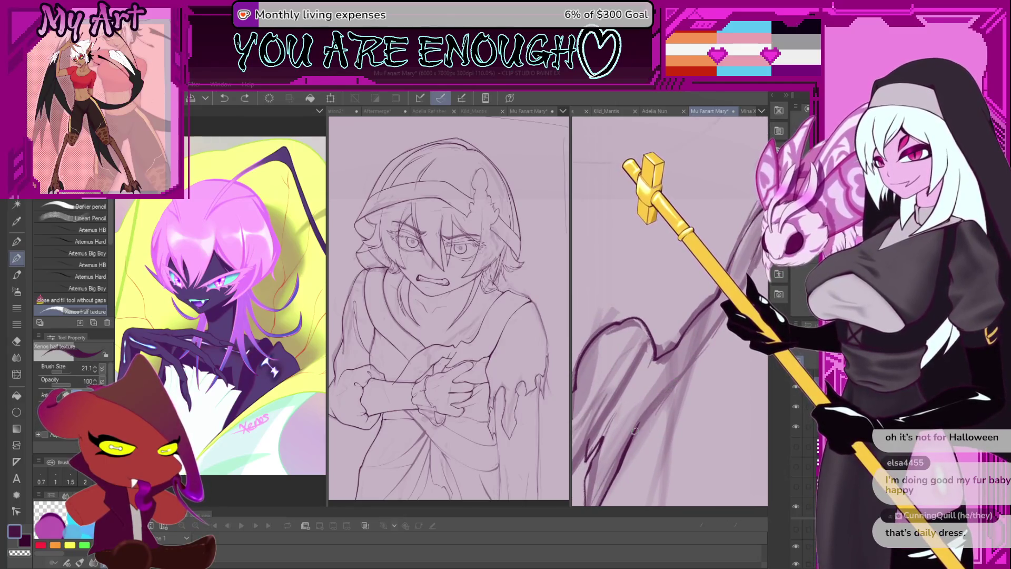
# - Step back and forth through the dark lower-right strokes, then save the document
pyautogui.moveTo(678, 385); pyautogui.dragTo(628, 445)
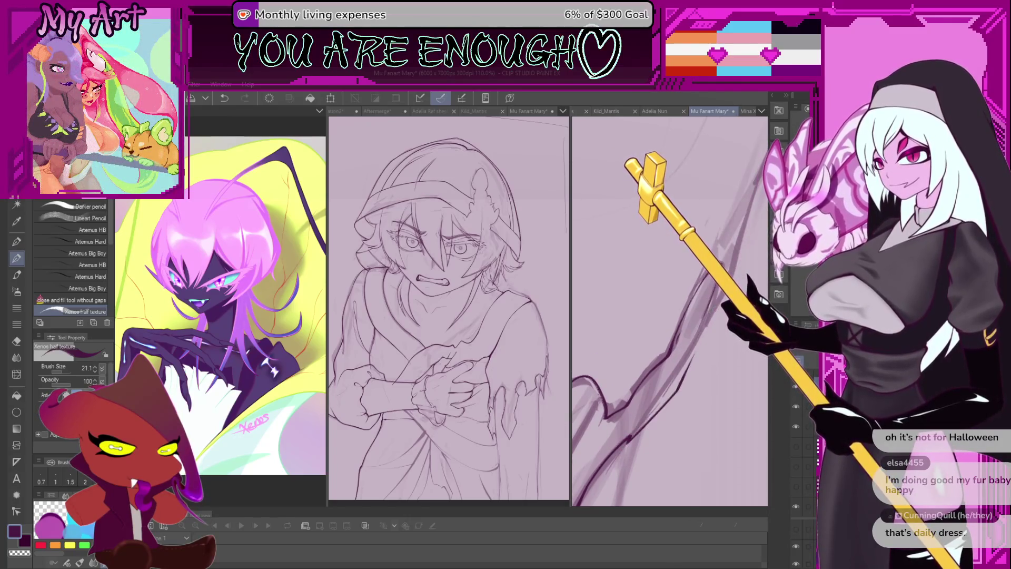
pyautogui.hotkey('ctrl', 'z')
pyautogui.hotkey('ctrl', 'z')
pyautogui.hotkey('ctrl', 'z')
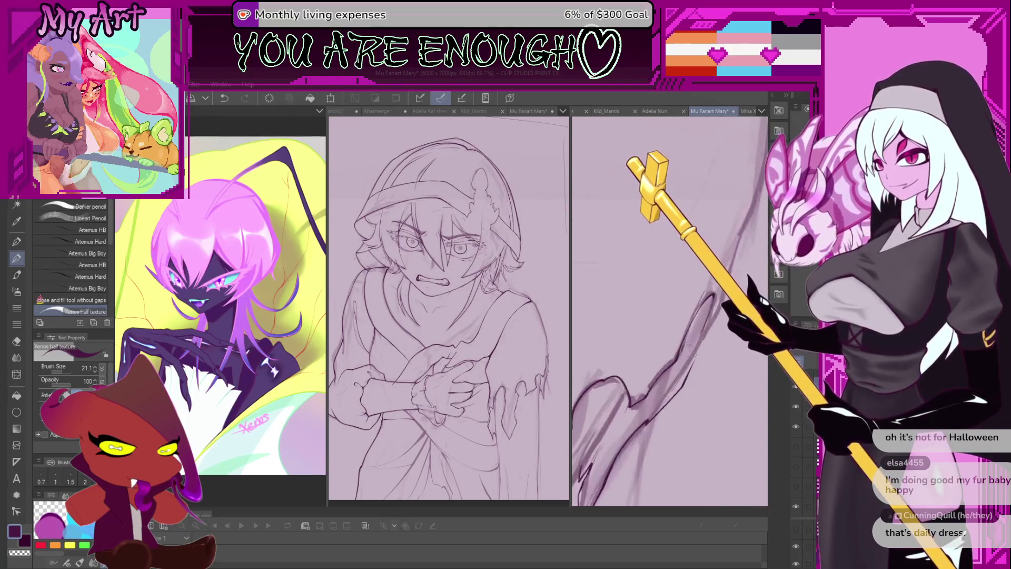
pyautogui.hotkey('ctrl', 'z')
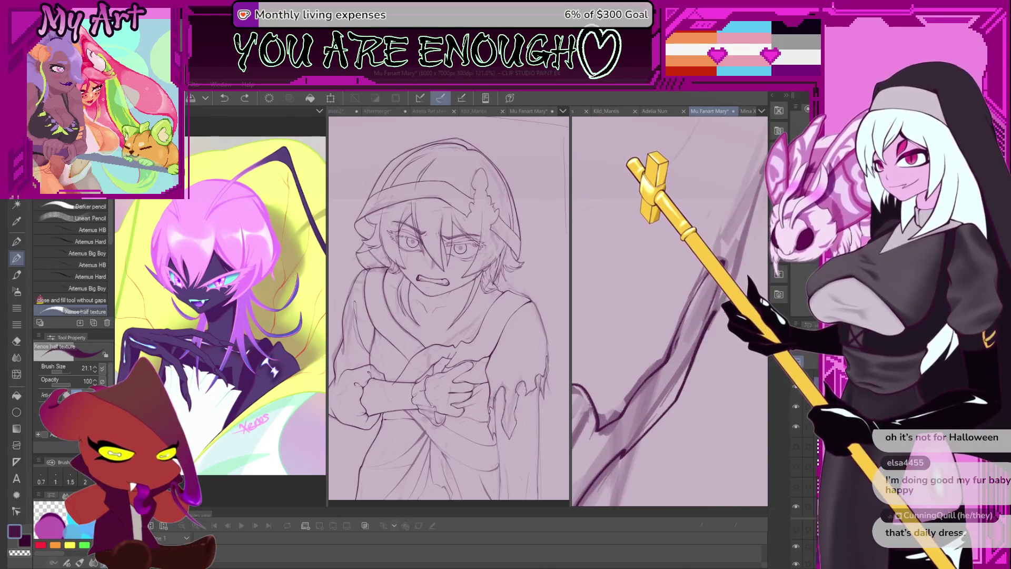
pyautogui.hotkey('ctrl', 'y')
pyautogui.hotkey('ctrl', 'y')
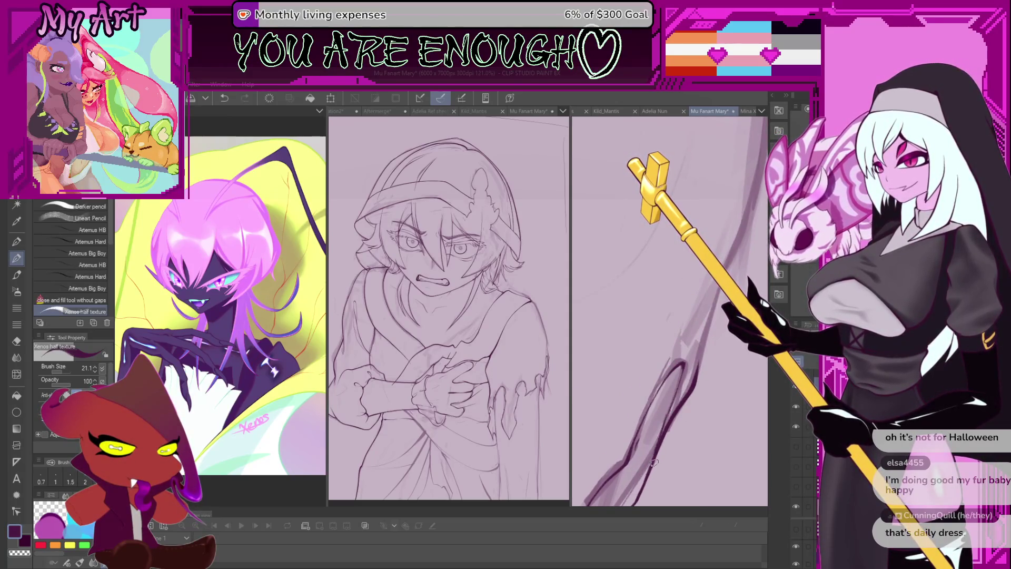
pyautogui.hotkey('ctrl', 'z')
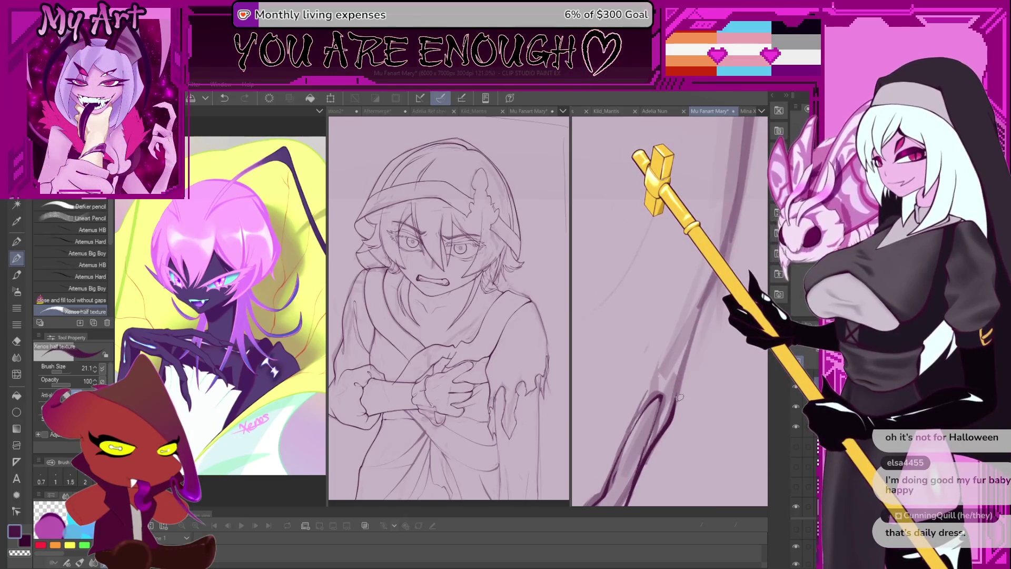
pyautogui.hotkey('ctrl', 'z')
pyautogui.hotkey('ctrl', 'y')
pyautogui.hotkey('ctrl', 's')
# - Repaint the lower-right line over the dark stroke and set brush size to 24.2
pyautogui.hotkey('ctrl', 'z')
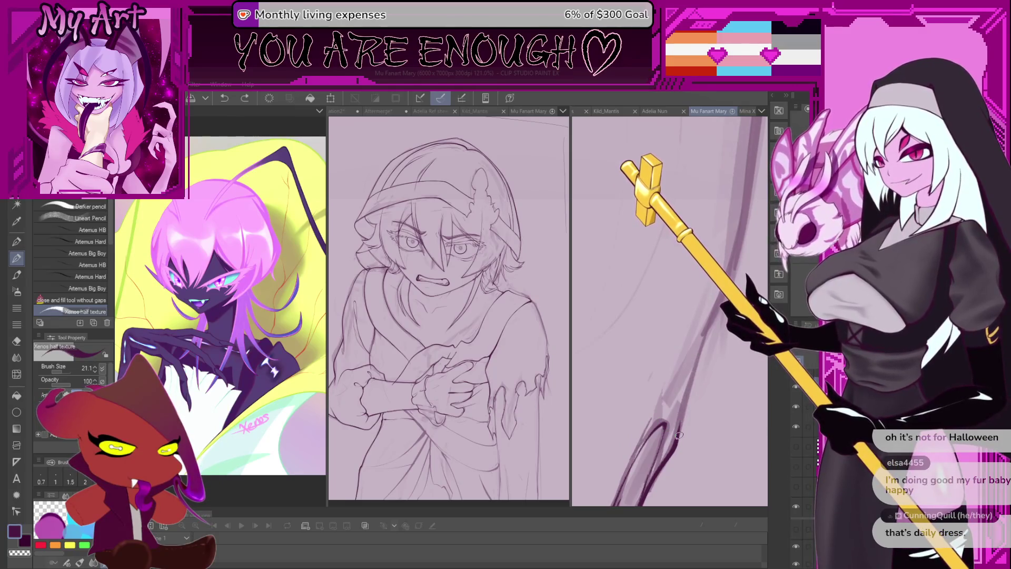
pyautogui.moveTo(704, 340); pyautogui.dragTo(677, 433)
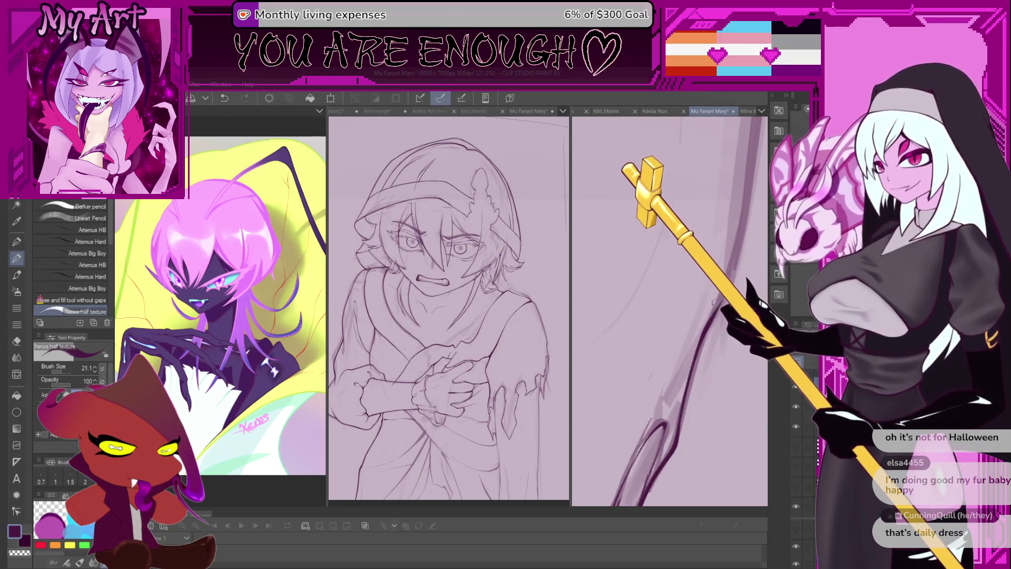
pyautogui.hotkey('ctrl', 'z')
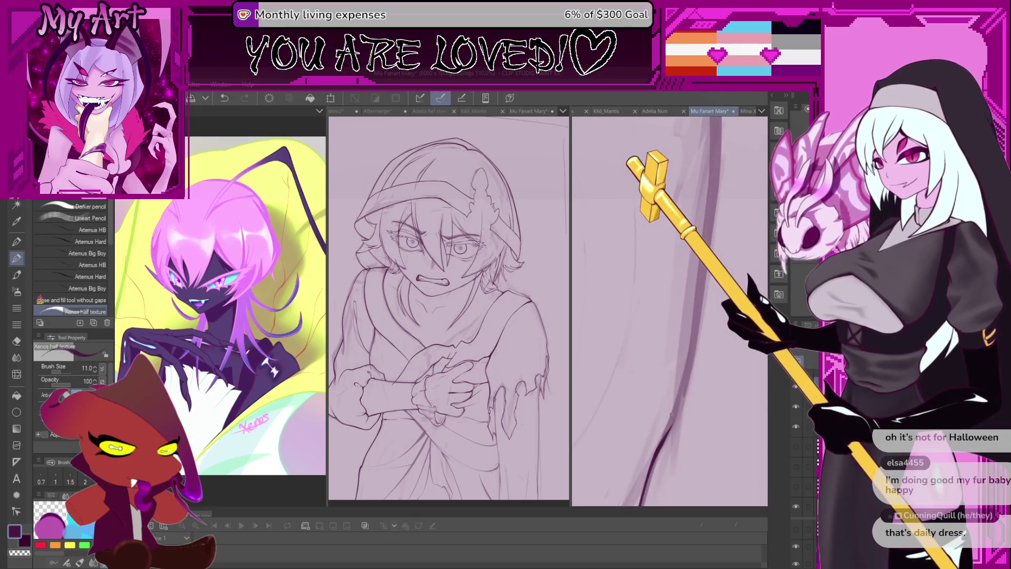
pyautogui.moveTo(665, 436); pyautogui.dragTo(683, 408)
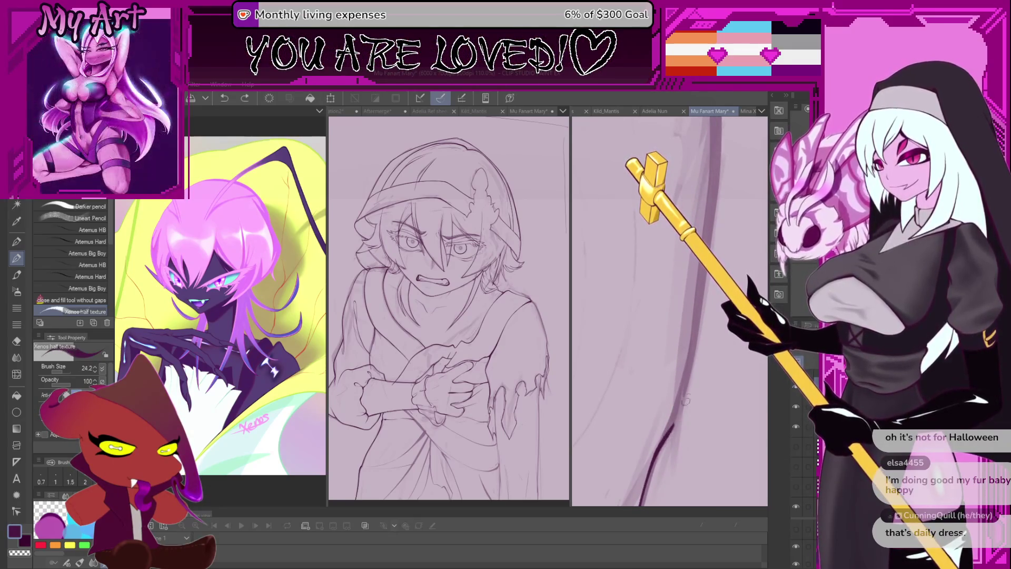
pyautogui.scroll(-5, 685, 337)
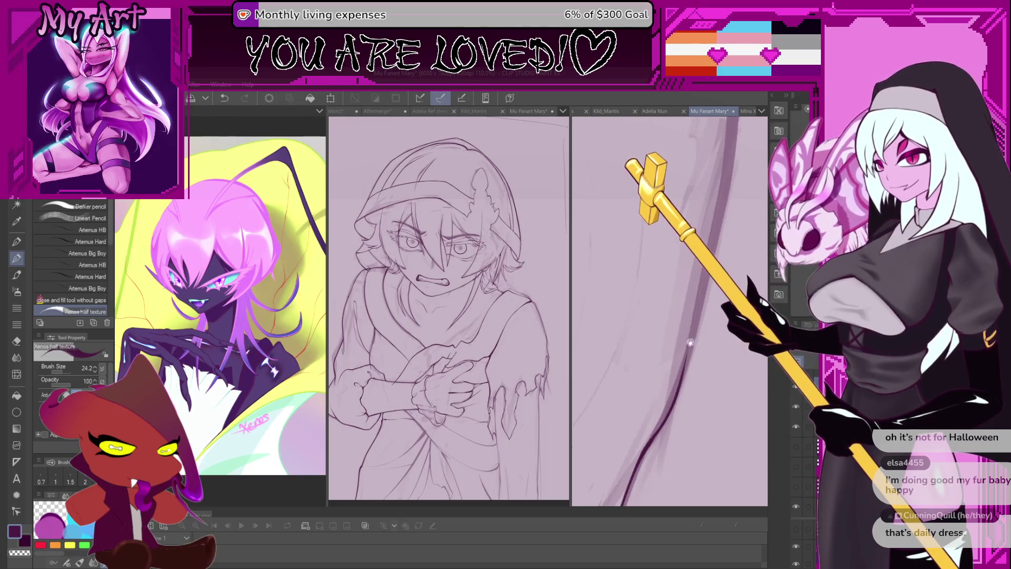
# - Rotate the view, zoom out to the whole figure, then zoom in on the robe below the hands
pyautogui.scroll(3, 619, 337)
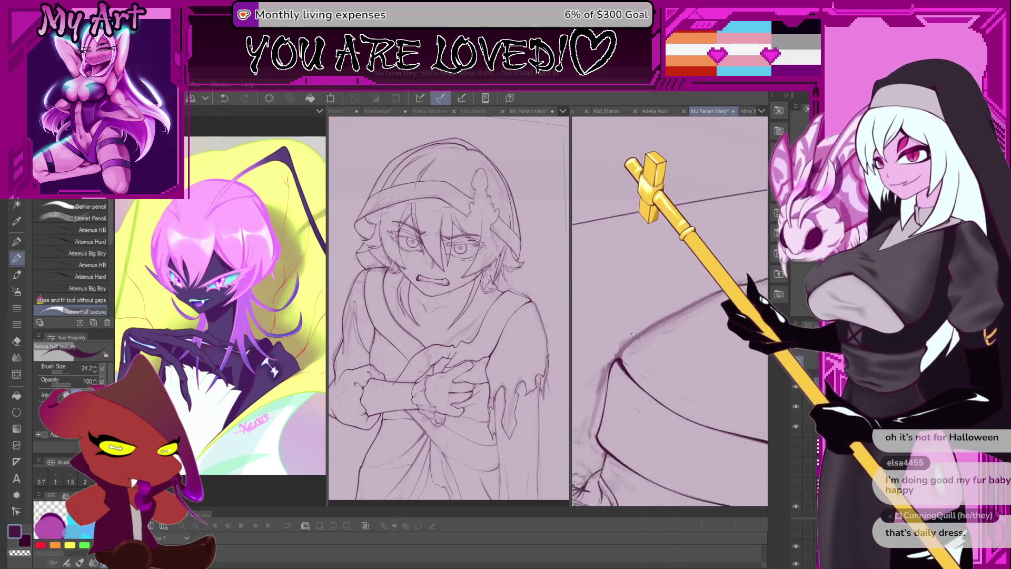
pyautogui.scroll(1, 619, 337)
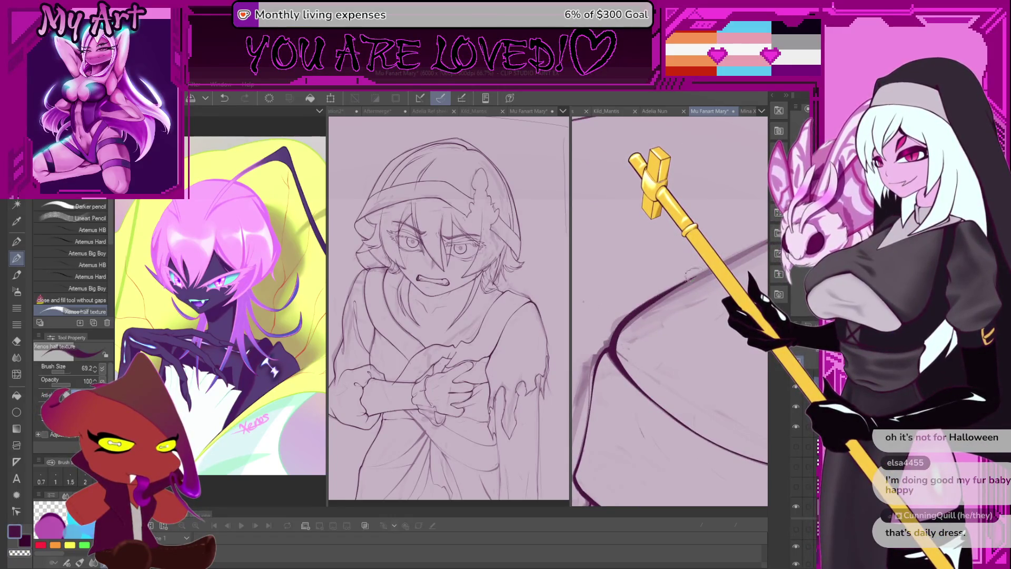
pyautogui.moveTo(698, 274); pyautogui.dragTo(627, 332)
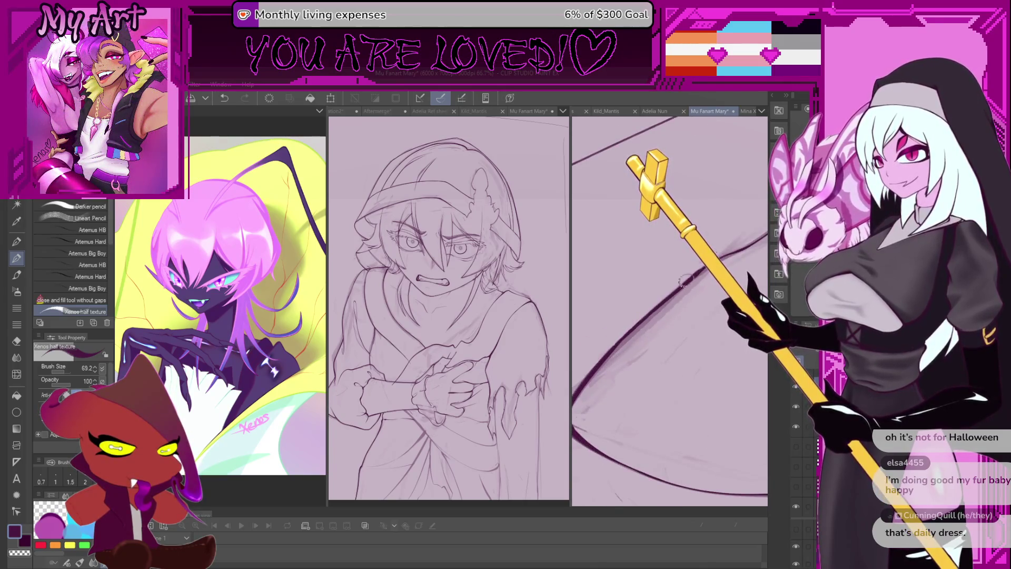
pyautogui.scroll(-6, 687, 277)
pyautogui.scroll(3, 691, 296)
pyautogui.scroll(3, 704, 406)
pyautogui.scroll(3, 684, 316)
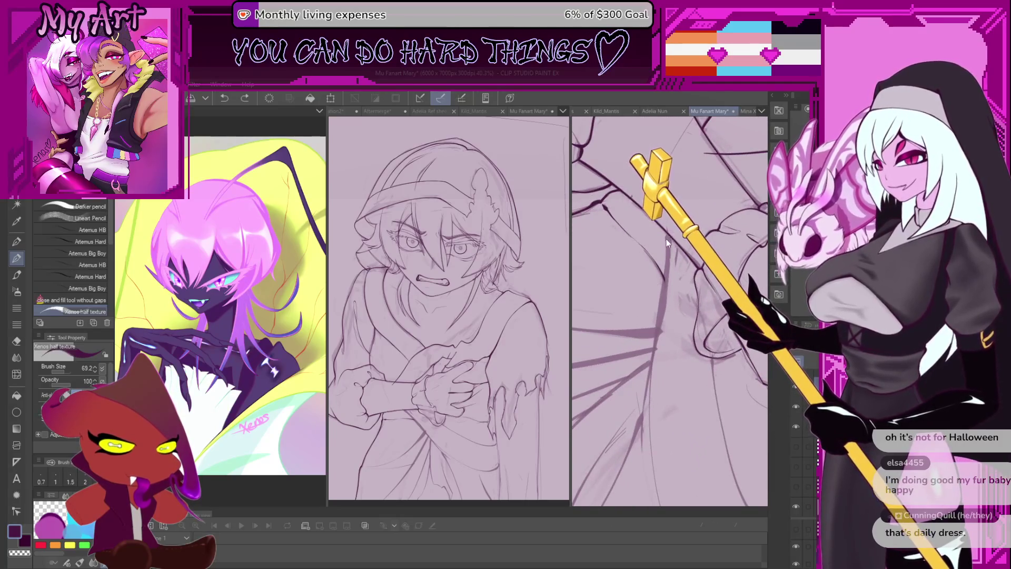
# - Lasso-select the robe area, extending the selection down to the lower skirt
pyautogui.press('m')
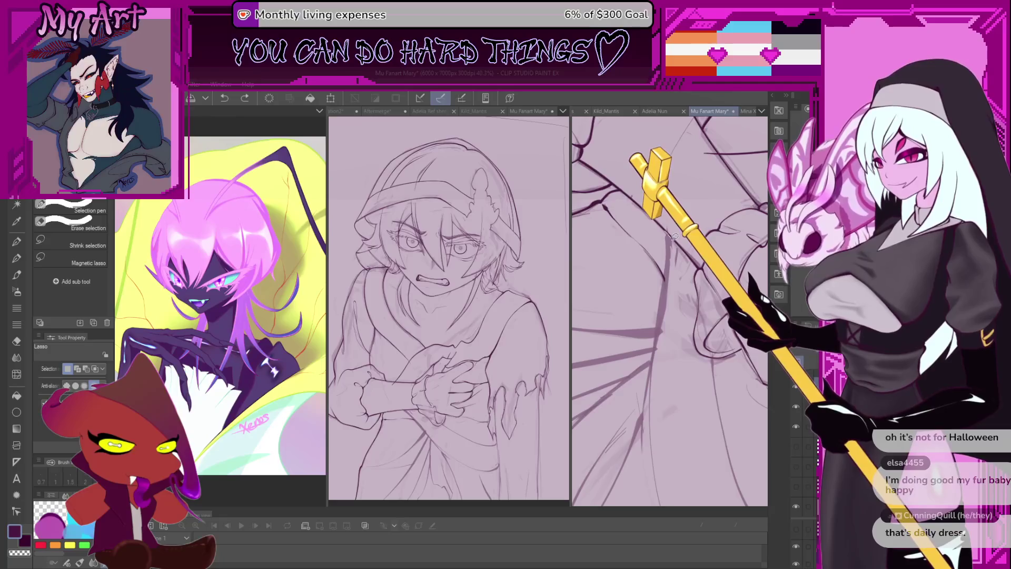
pyautogui.moveTo(668, 401)
pyautogui.mouseDown()
pyautogui.moveTo(624, 322)
pyautogui.moveTo(655, 229)
pyautogui.moveTo(669, 230)
pyautogui.mouseUp()
pyautogui.scroll(2, 674, 232)
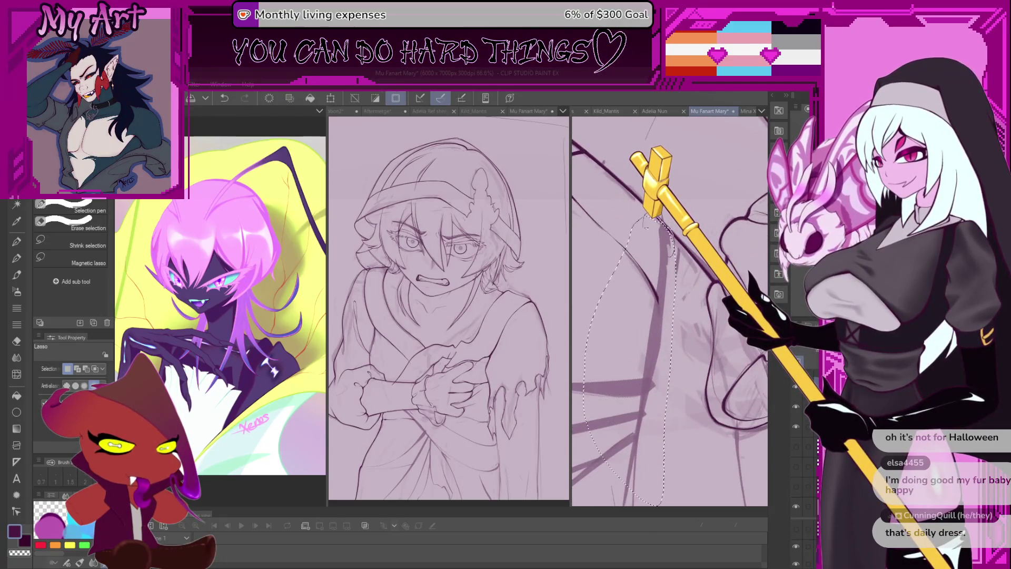
pyautogui.scroll(-4, 666, 227)
pyautogui.moveTo(665, 319); pyautogui.dragTo(672, 419)
# - With the pen, ink a long curved fold line inside the selection, discarding a failed stroke
pyautogui.press('p')
pyautogui.hotkey('ctrl', 'z')
pyautogui.hotkey('ctrl', 'z')
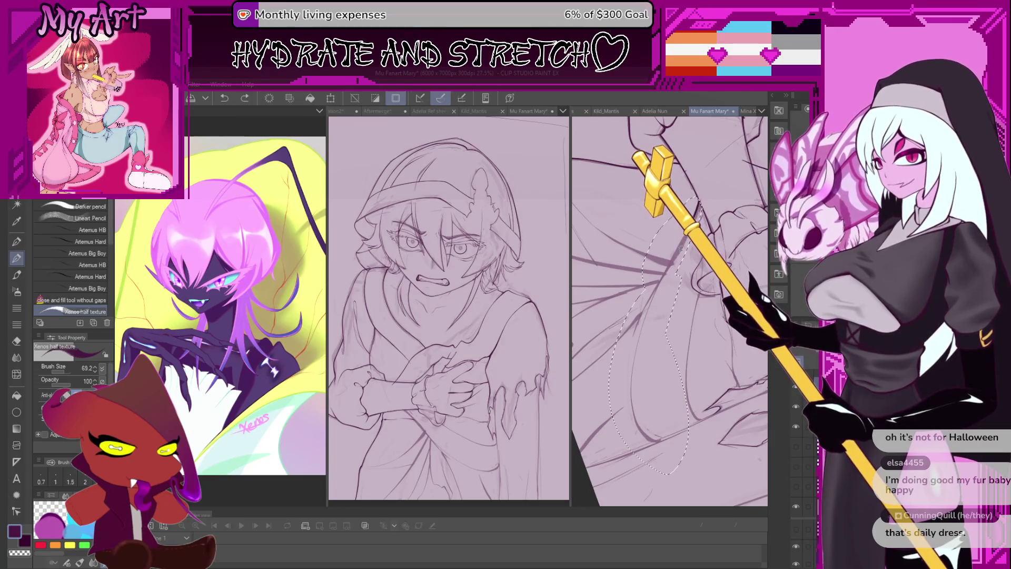
pyautogui.moveTo(631, 349)
pyautogui.mouseDown()
pyautogui.moveTo(629, 413)
pyautogui.moveTo(667, 403)
pyautogui.moveTo(661, 296)
pyautogui.moveTo(663, 318)
pyautogui.mouseUp()
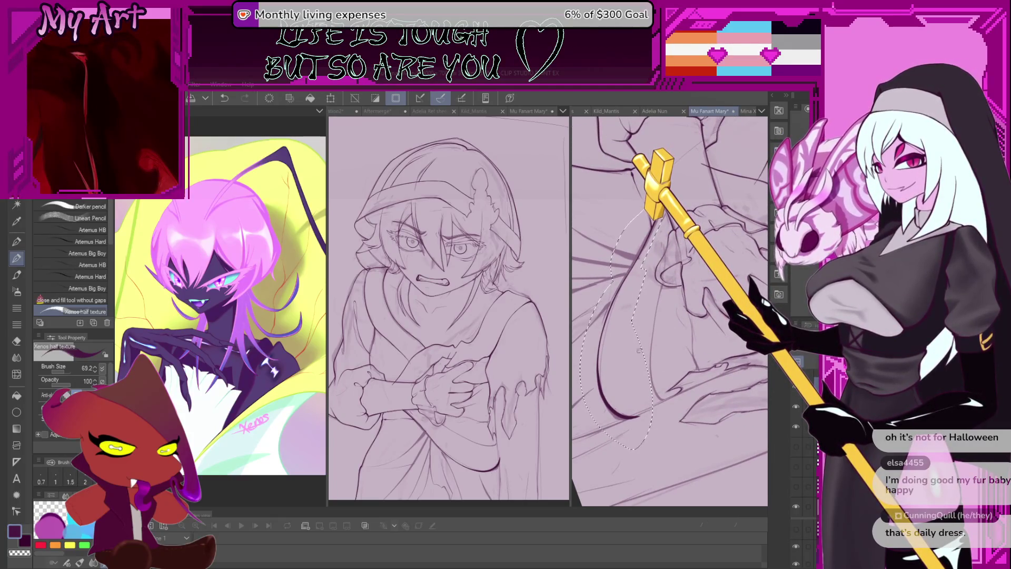
pyautogui.moveTo(626, 380); pyautogui.dragTo(655, 395)
pyautogui.hotkey('ctrl', 'z')
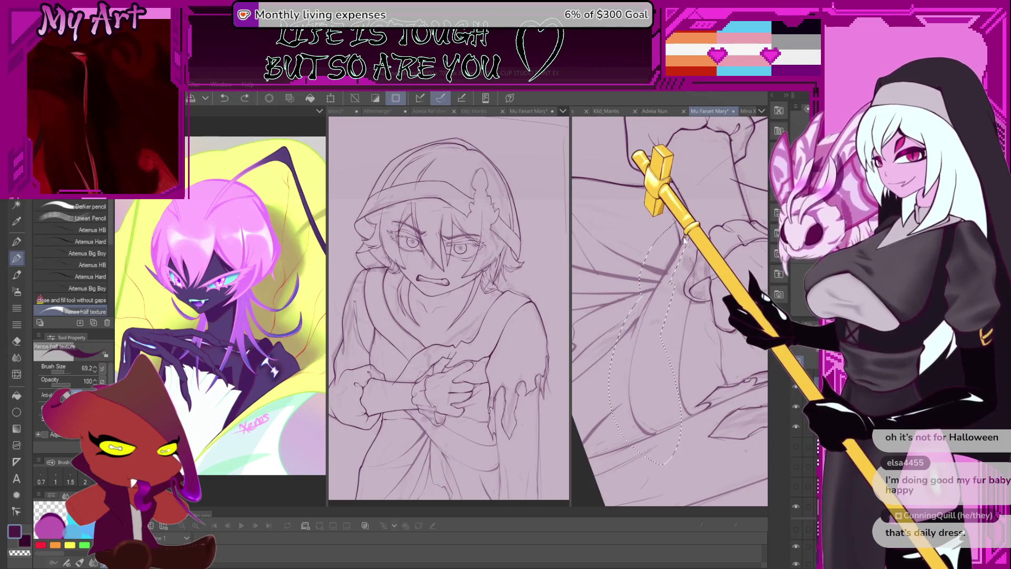
pyautogui.moveTo(643, 290); pyautogui.dragTo(660, 433)
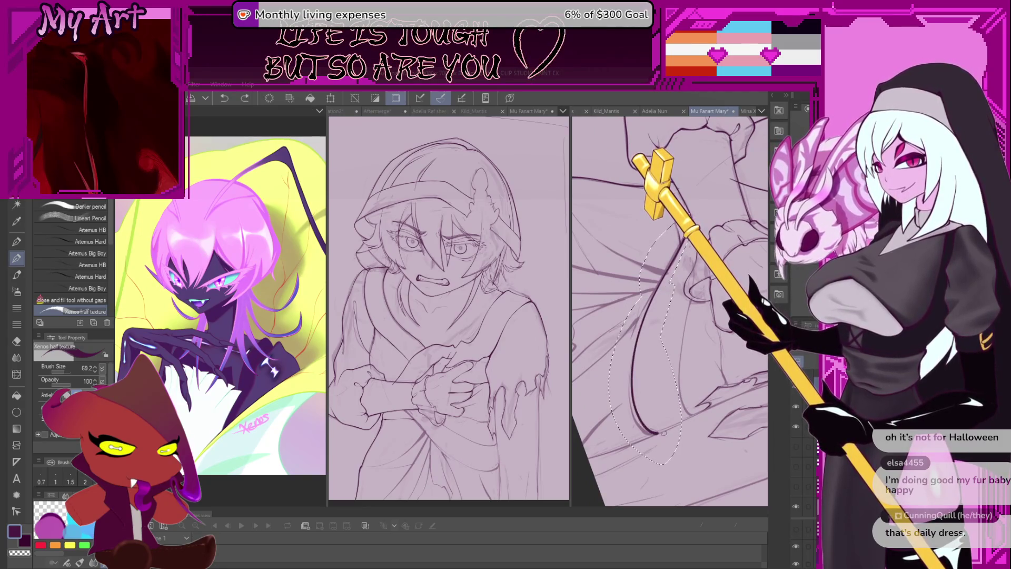
pyautogui.moveTo(690, 354)
pyautogui.mouseDown()
pyautogui.moveTo(678, 311)
pyautogui.moveTo(687, 338)
pyautogui.moveTo(712, 345)
pyautogui.moveTo(688, 345)
pyautogui.mouseUp()
# - Drop the selection, remove the dark vertical stroke, and try then undo a short curve extension
pyautogui.press('b')
pyautogui.hotkey('ctrl', 'd')
pyautogui.press('p')
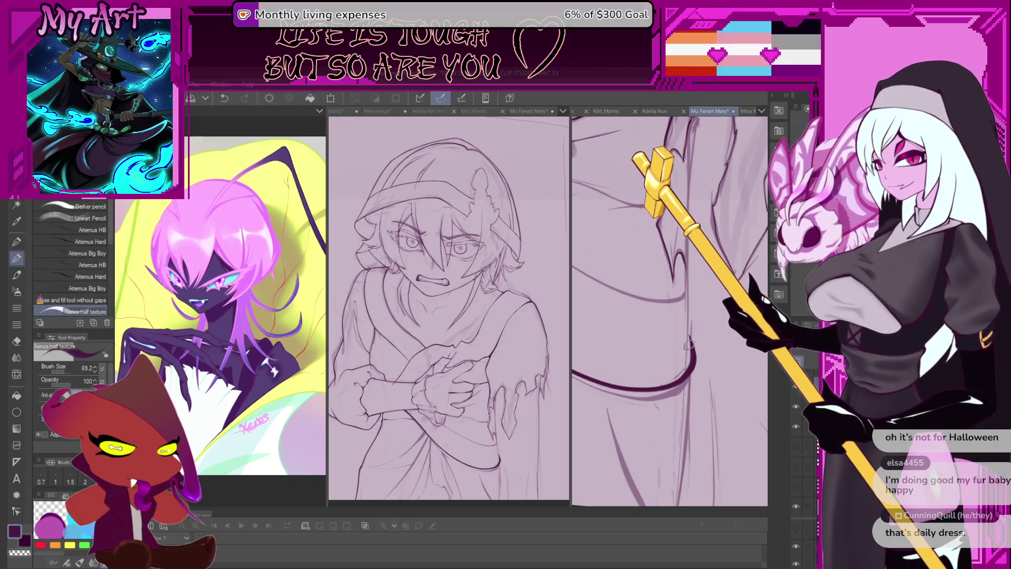
pyautogui.hotkey('ctrl', 'z')
pyautogui.hotkey('ctrl', 'z')
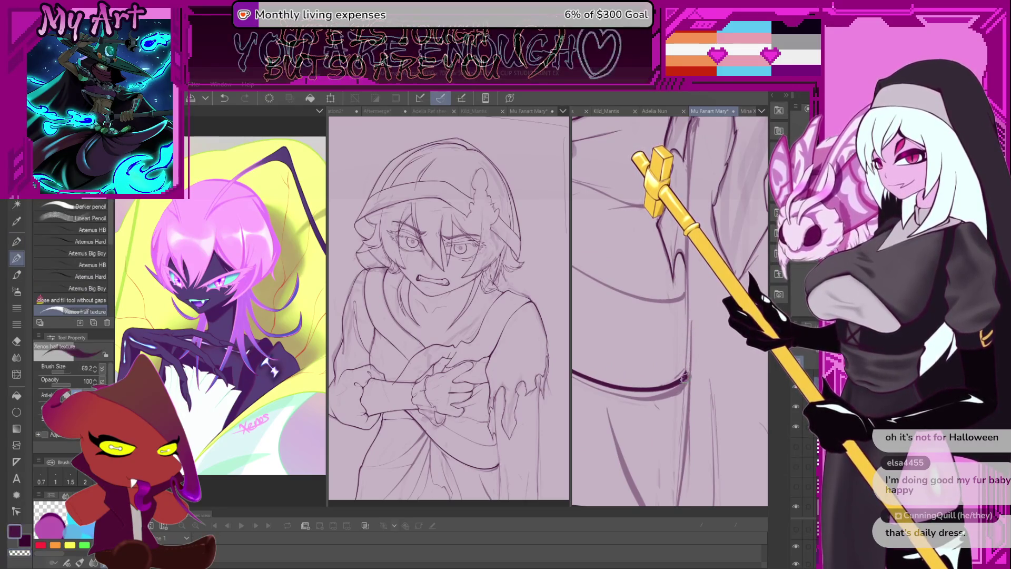
pyautogui.moveTo(683, 380); pyautogui.dragTo(693, 367)
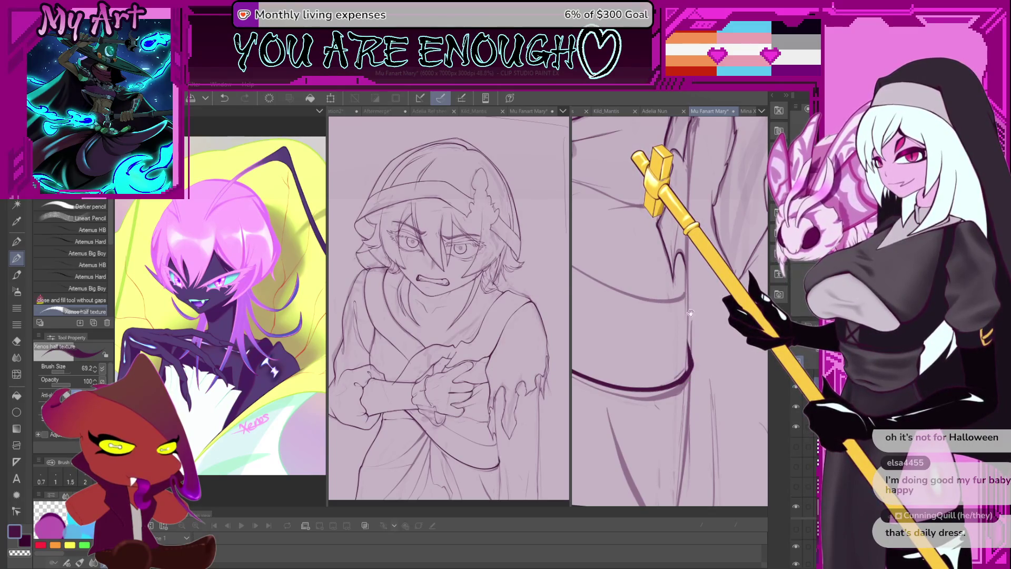
pyautogui.hotkey('ctrl', 'z')
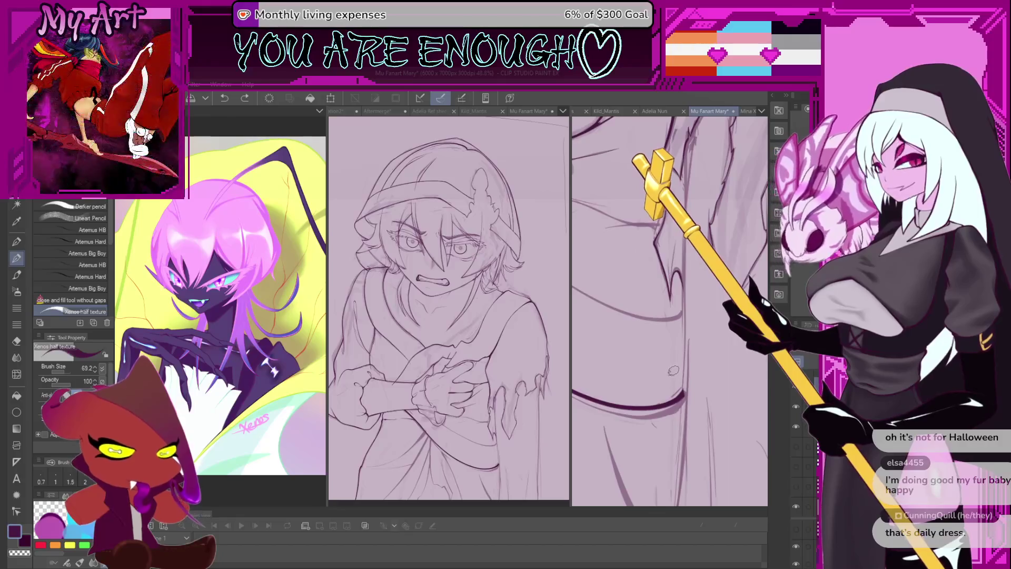
# - Ink a short stroke on the robe, rotate the view, and undo it
pyautogui.scroll(-3, 667, 337)
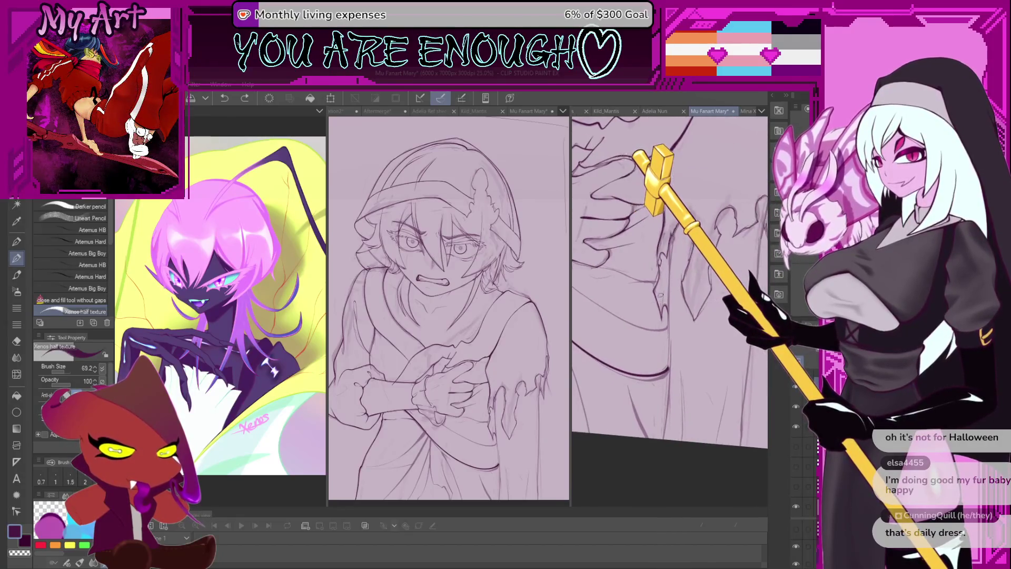
pyautogui.scroll(2, 659, 299)
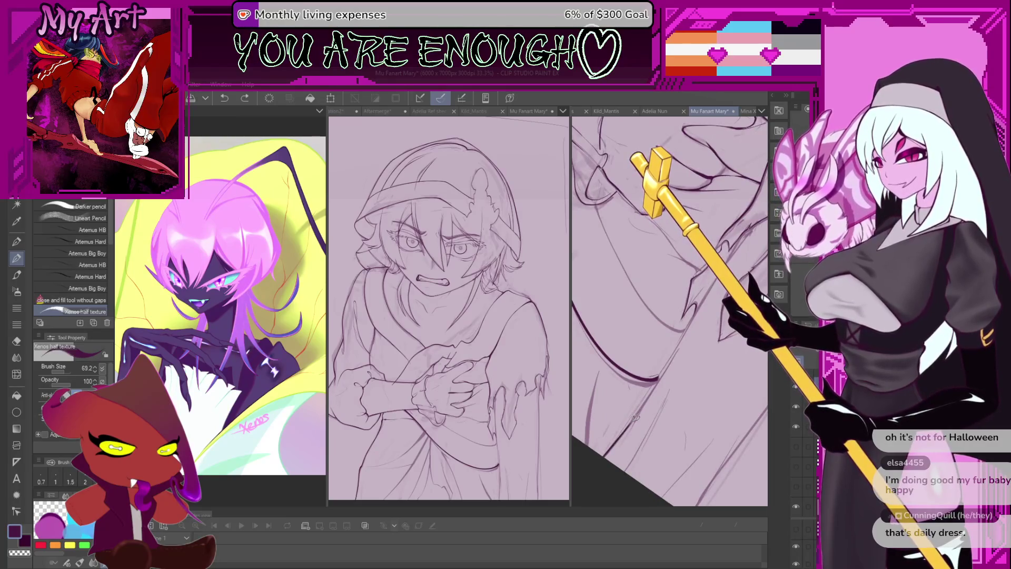
pyautogui.moveTo(679, 358); pyautogui.dragTo(643, 411)
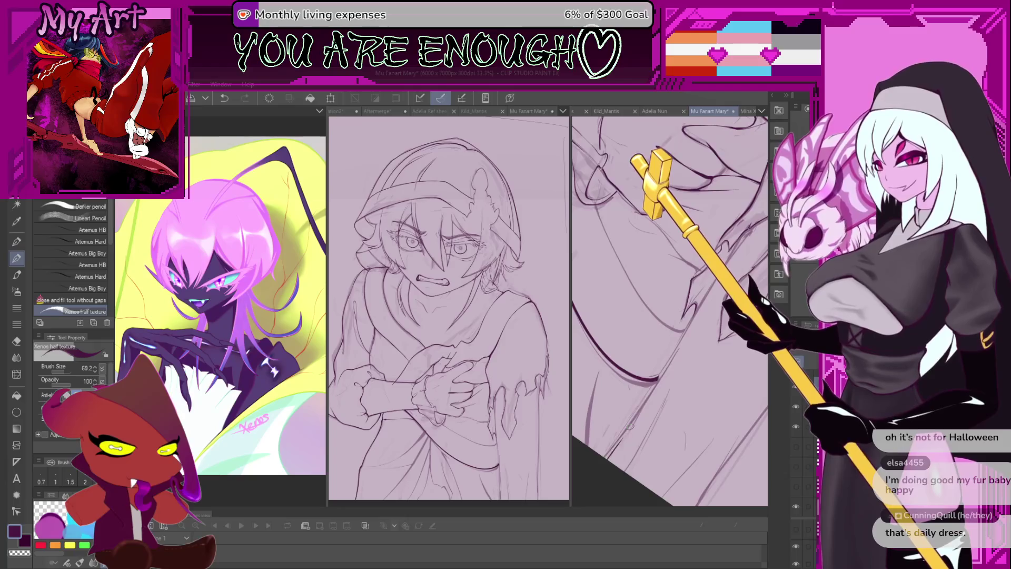
pyautogui.moveTo(642, 410)
pyautogui.mouseDown()
pyautogui.moveTo(600, 433)
pyautogui.moveTo(660, 381)
pyautogui.mouseUp()
pyautogui.hotkey('ctrl', 'z')
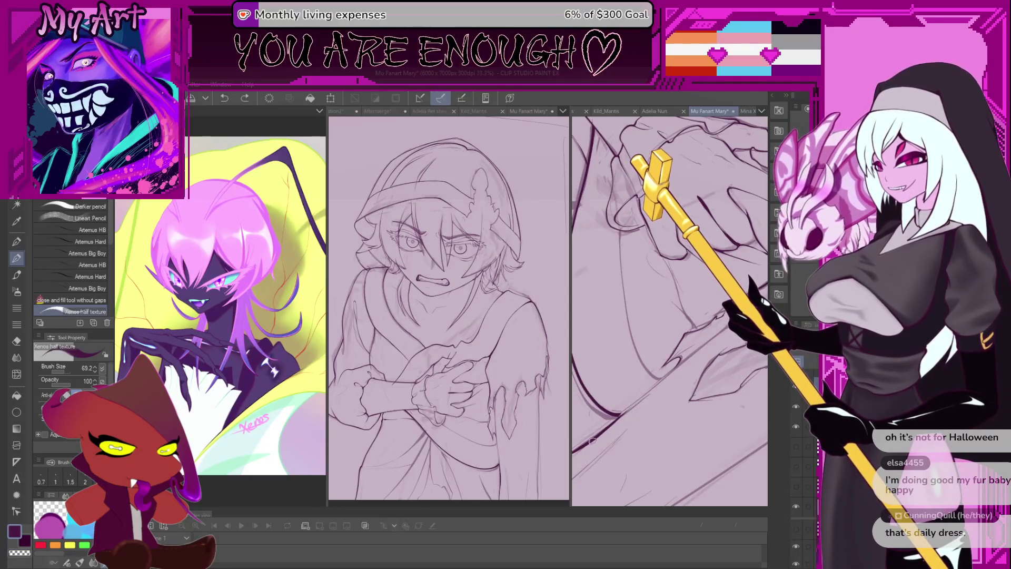
# - Erase part of the recent line with transparent colour and draw a new dark robe line
pyautogui.press('c')
pyautogui.moveTo(613, 422); pyautogui.dragTo(650, 389)
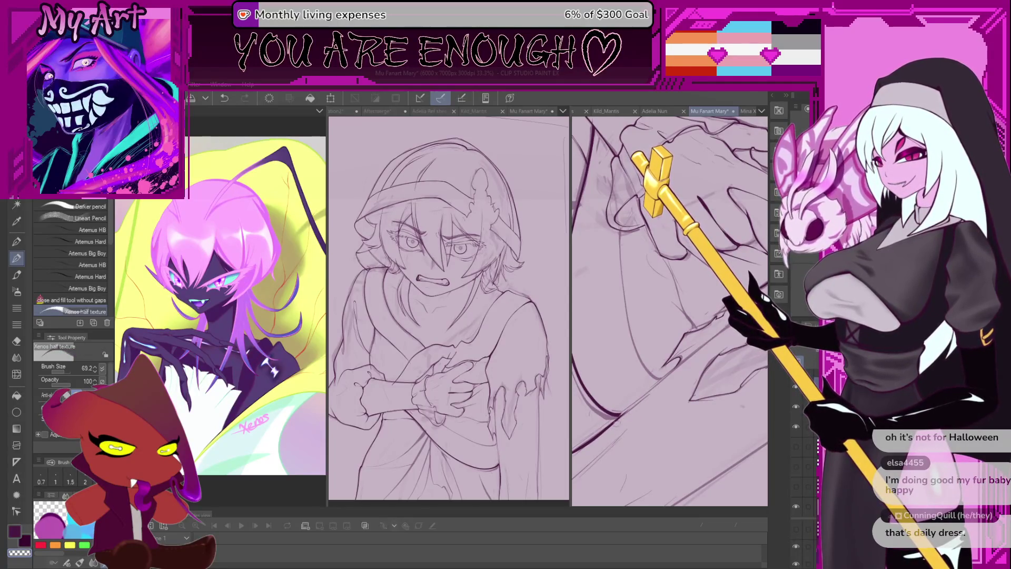
pyautogui.press('c')
pyautogui.moveTo(592, 444); pyautogui.dragTo(655, 388)
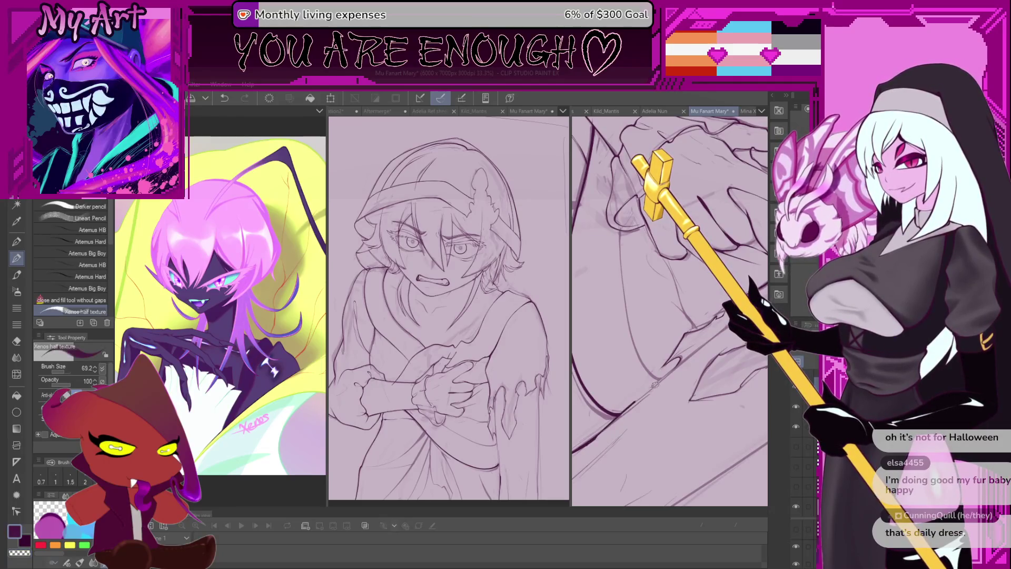
# - Try a long diagonal line across the robe twice, undoing it and another lower-left stroke
pyautogui.moveTo(584, 449); pyautogui.dragTo(693, 357)
pyautogui.hotkey('ctrl', 'z')
pyautogui.moveTo(589, 443); pyautogui.dragTo(693, 357)
pyautogui.hotkey('ctrl', 'z')
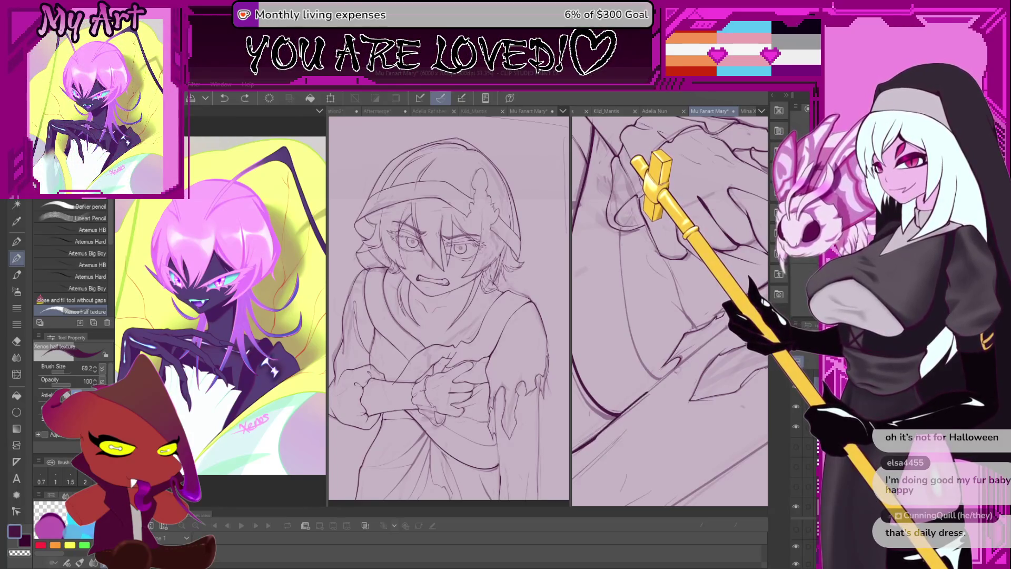
pyautogui.hotkey('ctrl', 'z')
pyautogui.hotkey('ctrl', 'z')
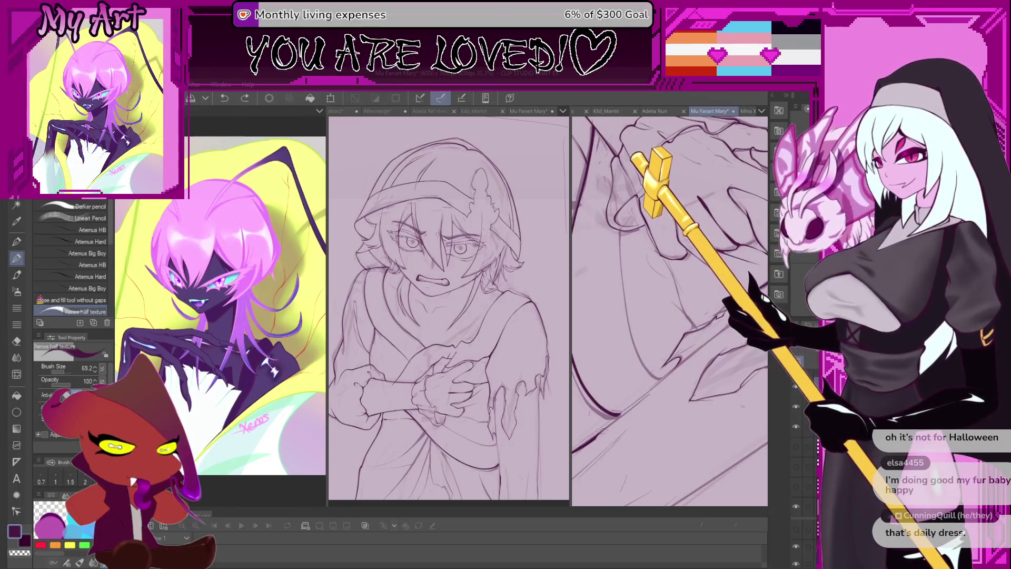
# - Toggle undo and redo on the last lower-left stroke to compare with and without it
pyautogui.hotkey('ctrl', 'z')
pyautogui.hotkey('ctrl', 'y')
pyautogui.hotkey('ctrl', 'z')
pyautogui.hotkey('ctrl', 'z')
pyautogui.hotkey('ctrl', 'y')
pyautogui.hotkey('ctrl', 'z')
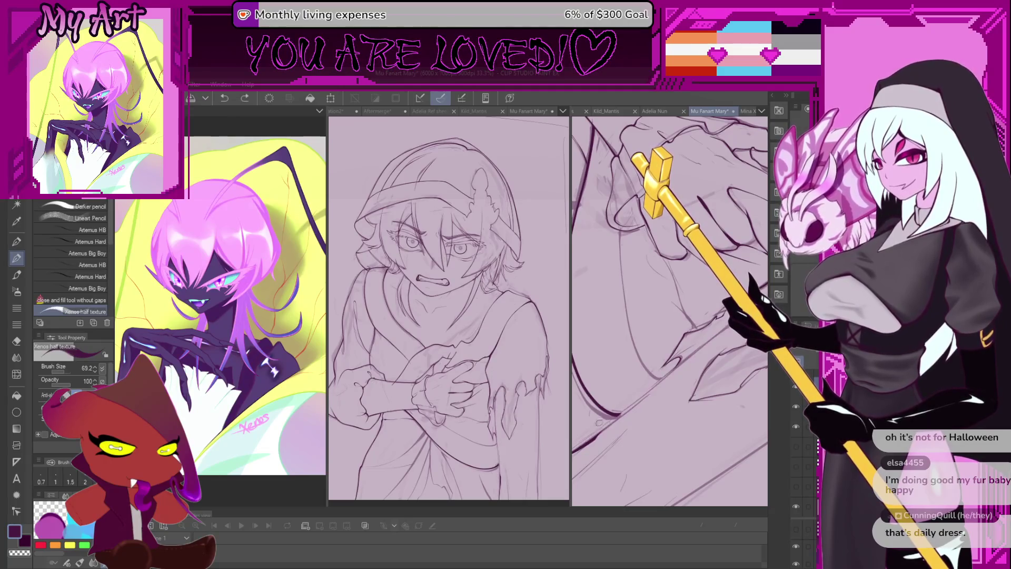
pyautogui.hotkey('ctrl', 'y')
pyautogui.hotkey('ctrl', 'z')
pyautogui.hotkey('ctrl', 'y')
pyautogui.hotkey('ctrl', 'z')
pyautogui.hotkey('ctrl', 'z')
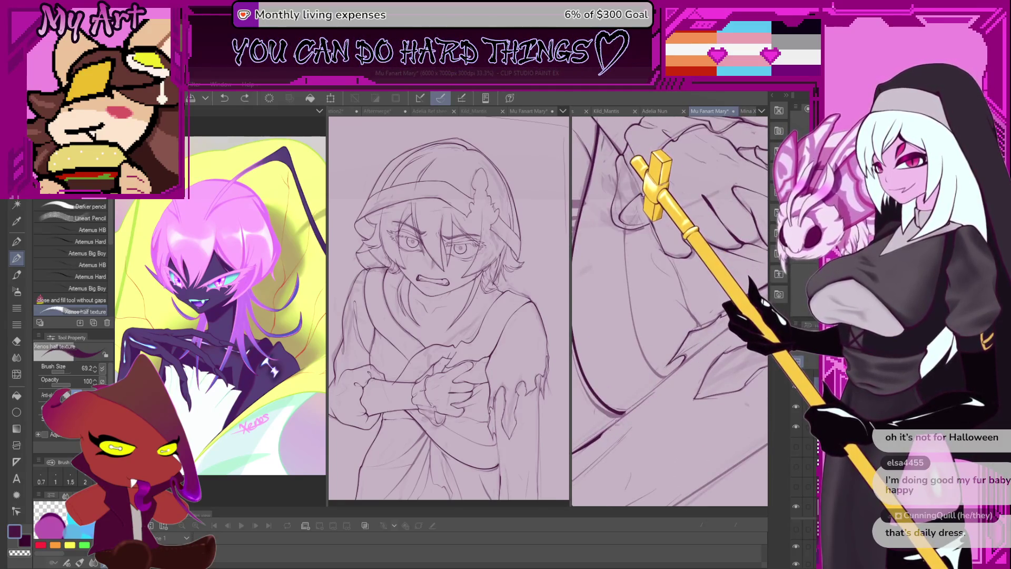
pyautogui.scroll(2, 726, 329)
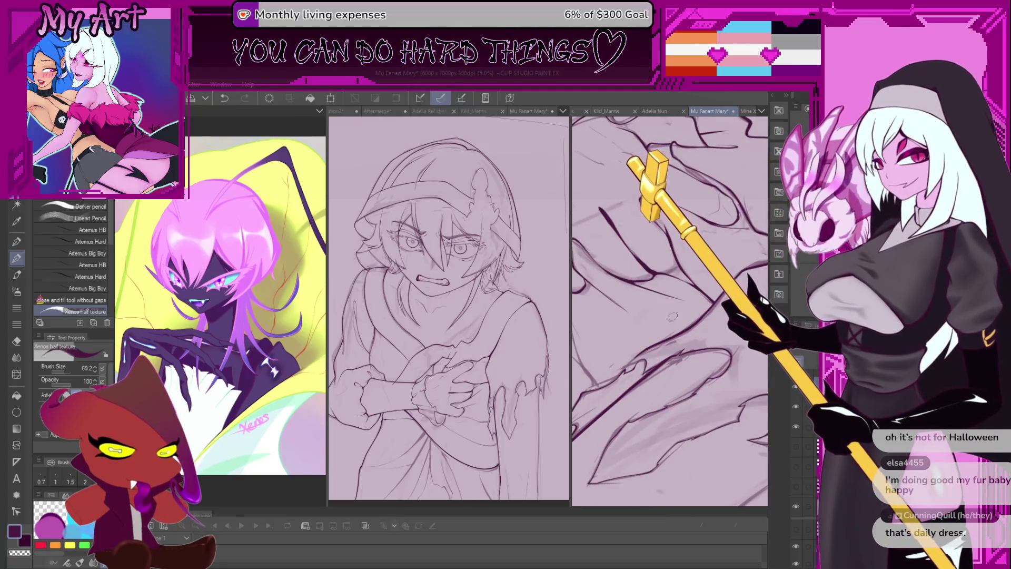
# - Zoom in and out to review the robe, then undo the two latest strokes near the crossed hands
pyautogui.scroll(-5, 645, 373)
pyautogui.scroll(2, 660, 357)
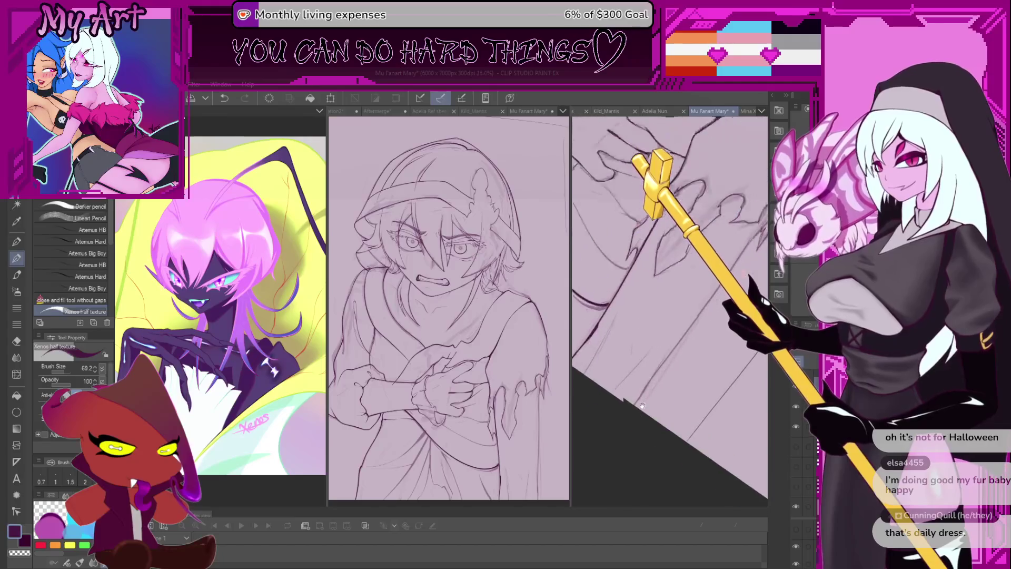
pyautogui.scroll(1, 644, 388)
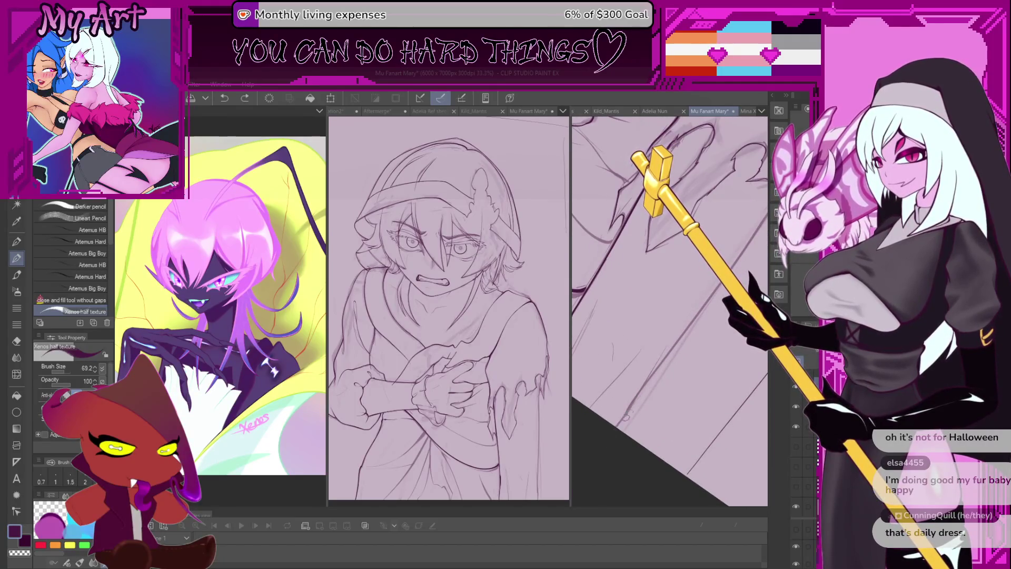
pyautogui.scroll(-3, 623, 408)
pyautogui.scroll(1, 622, 395)
pyautogui.hotkey('ctrl', 'z')
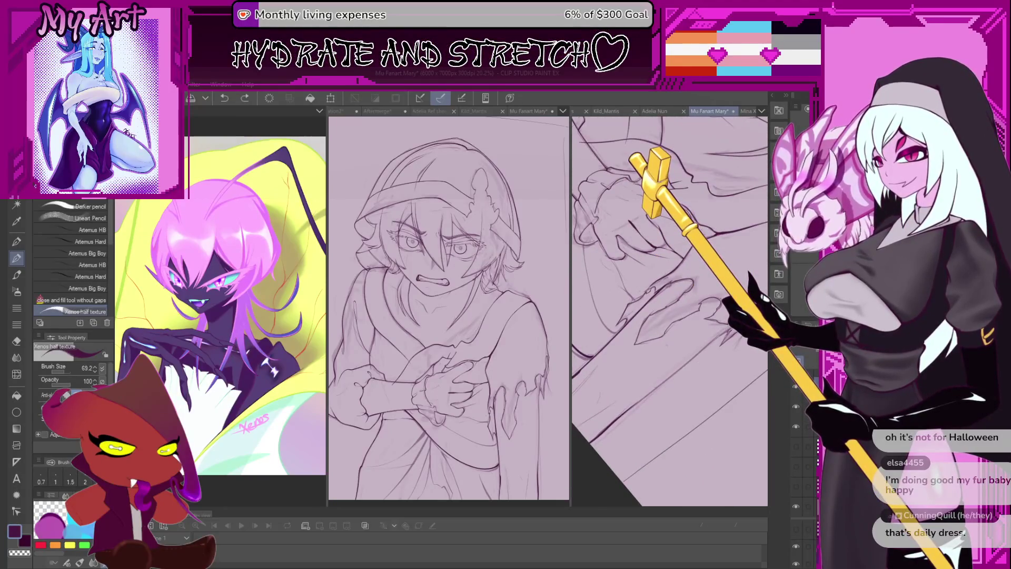
pyautogui.hotkey('ctrl', 'z')
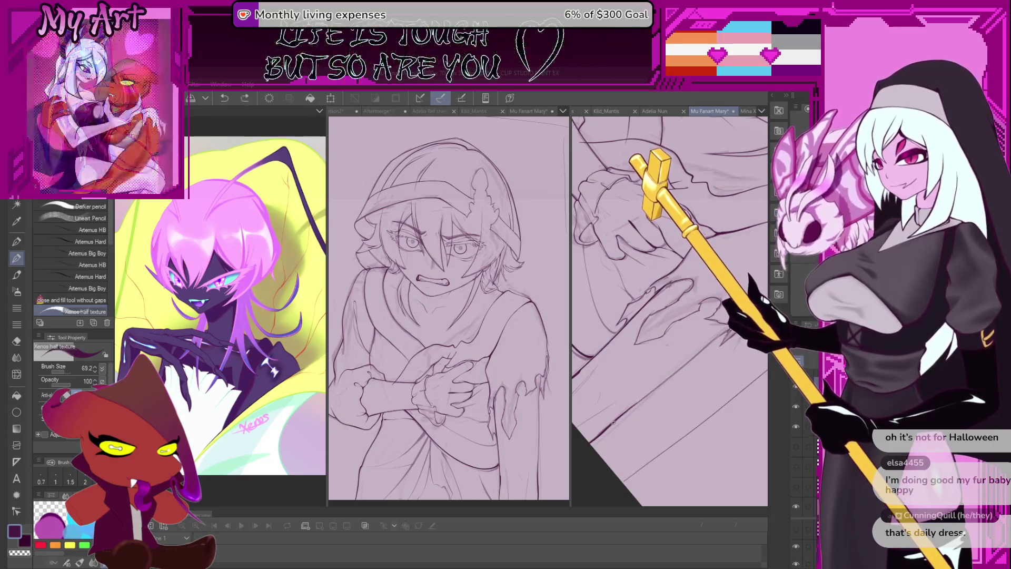
# - Replace the new robe stroke with one drawn along the torn edge
pyautogui.moveTo(637, 405)
pyautogui.mouseDown()
pyautogui.moveTo(691, 354)
pyautogui.moveTo(627, 392)
pyautogui.mouseUp()
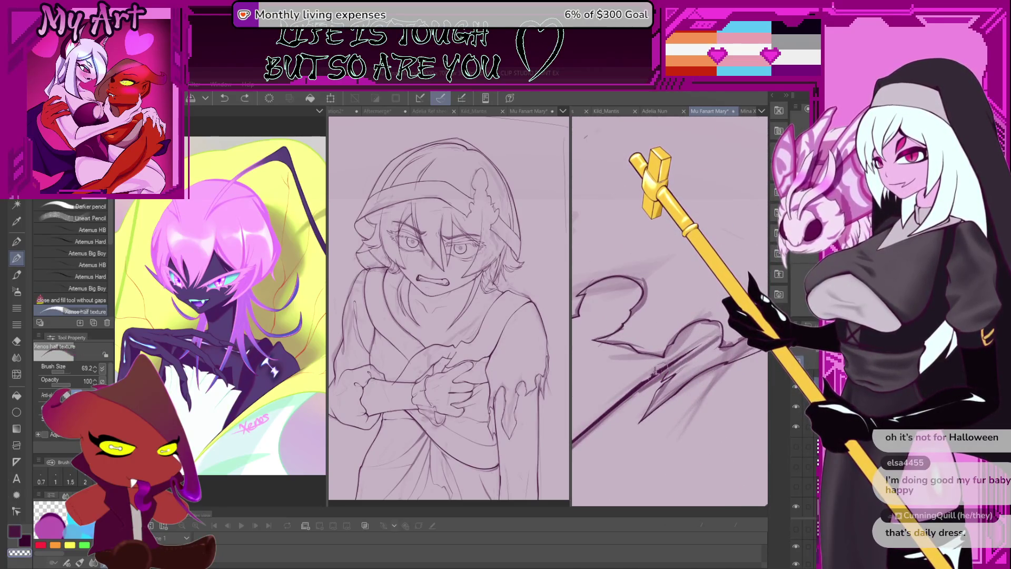
pyautogui.hotkey('ctrl', 'z')
pyautogui.moveTo(627, 393)
pyautogui.mouseDown()
pyautogui.moveTo(724, 334)
pyautogui.moveTo(701, 327)
pyautogui.mouseUp()
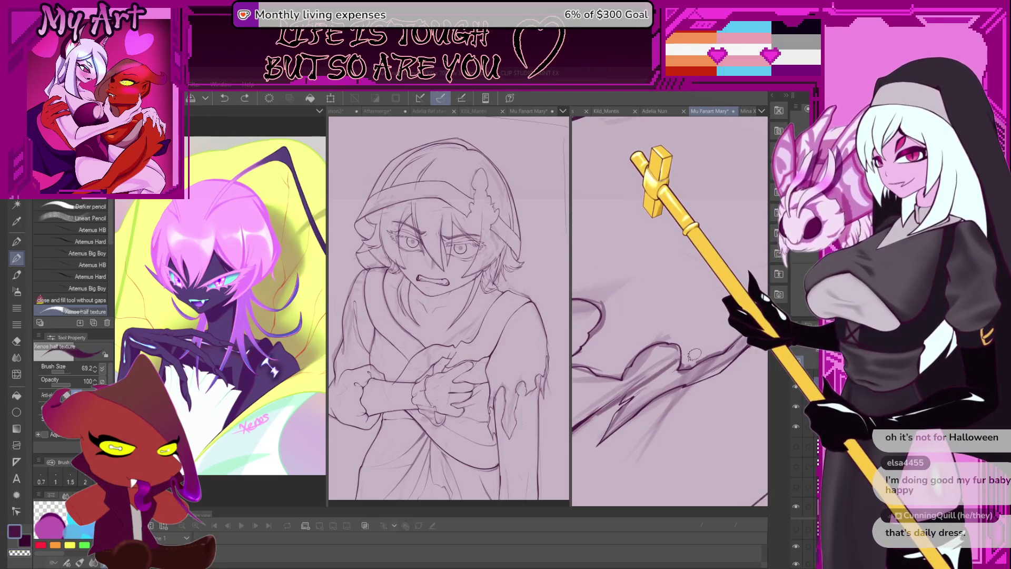
# - Lasso the jagged lower strokes, touch them up with the pen, then deselect and zoom out
pyautogui.press('m')
pyautogui.moveTo(709, 324)
pyautogui.mouseDown()
pyautogui.moveTo(633, 315)
pyautogui.moveTo(695, 262)
pyautogui.mouseUp()
pyautogui.press('p')
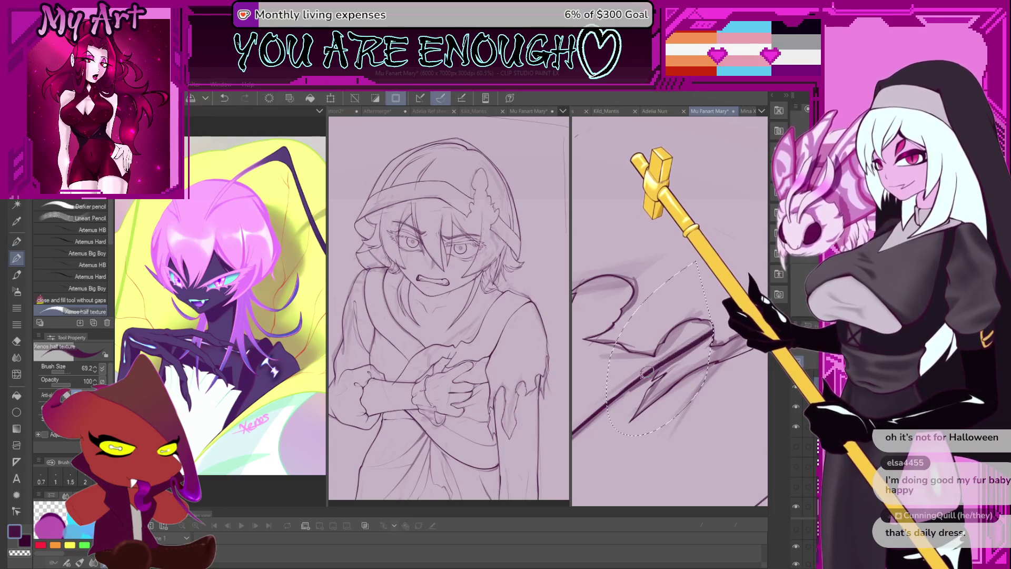
pyautogui.hotkey('ctrl', 'd')
pyautogui.scroll(-4, 706, 332)
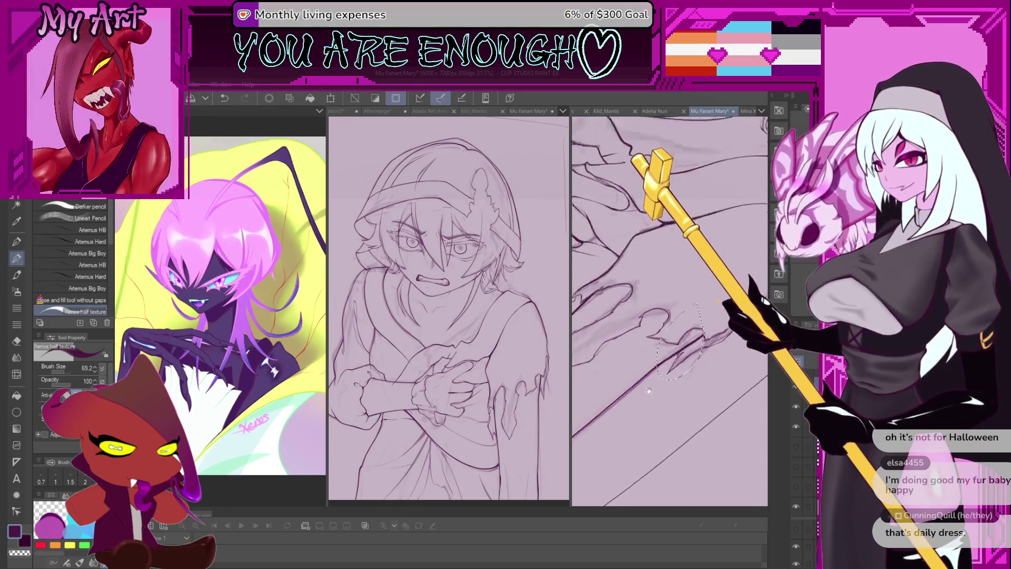
# - Rotate and reposition the canvas, undo the stray robe strokes, and zoom out to the whole figure
pyautogui.scroll(-3, 706, 333)
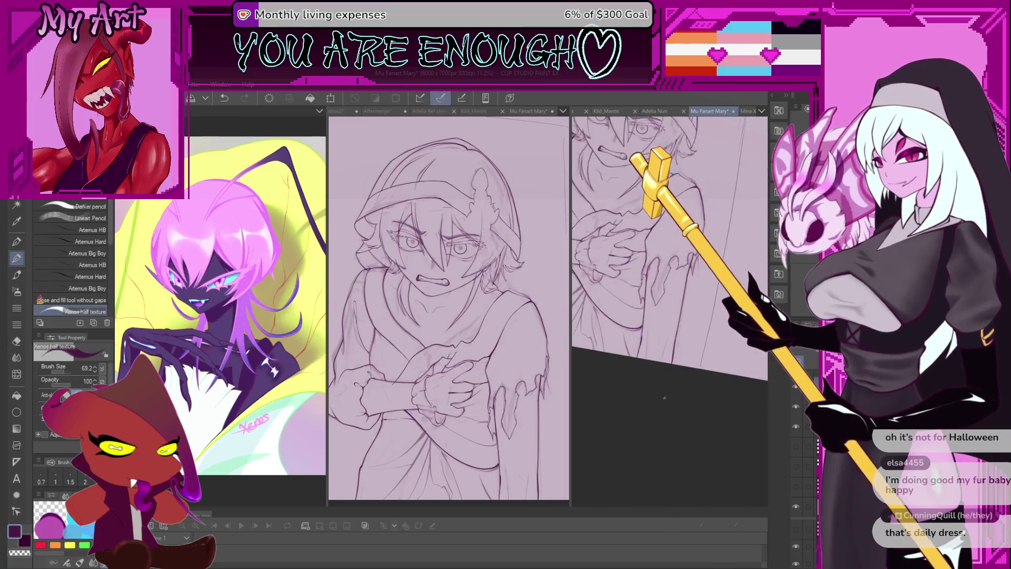
pyautogui.moveTo(667, 383); pyautogui.dragTo(635, 357)
pyautogui.moveTo(643, 293); pyautogui.dragTo(621, 409)
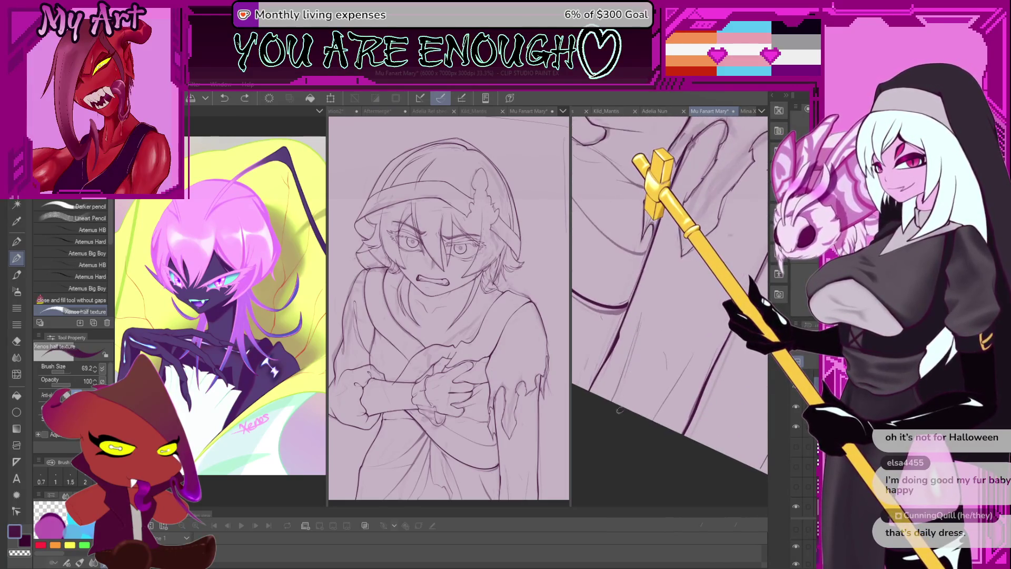
pyautogui.hotkey('ctrl', 'z')
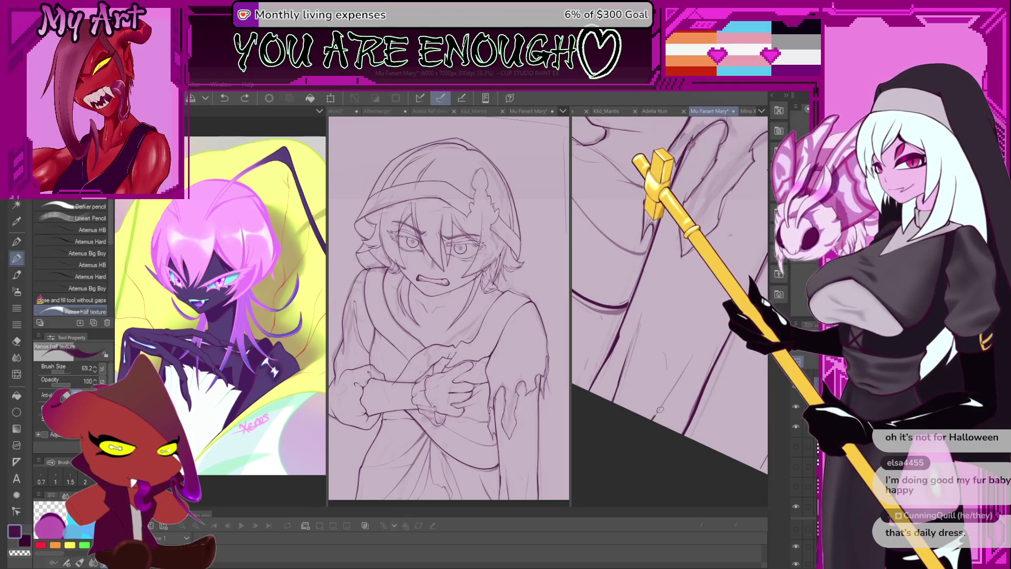
pyautogui.moveTo(682, 371); pyautogui.dragTo(627, 355)
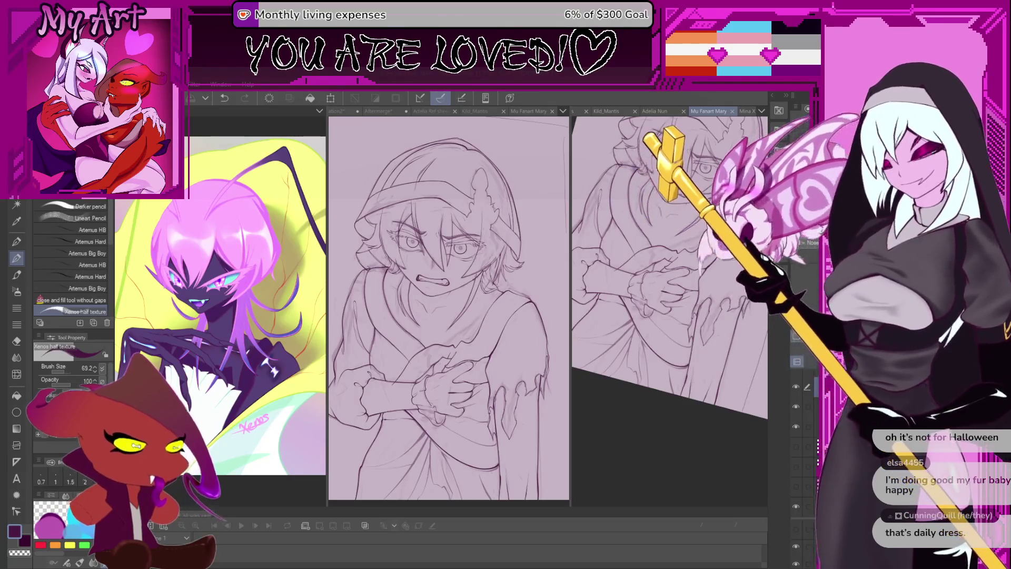
pyautogui.hotkey('ctrl', 'z')
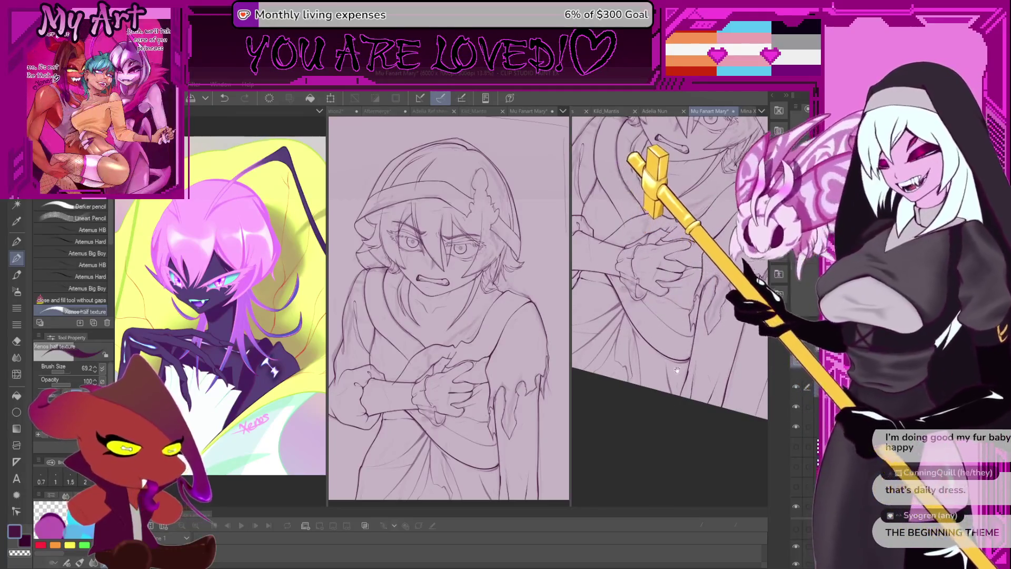
# - Pan and zoom in close on the gripping hands and sleeves
pyautogui.scroll(3, 679, 408)
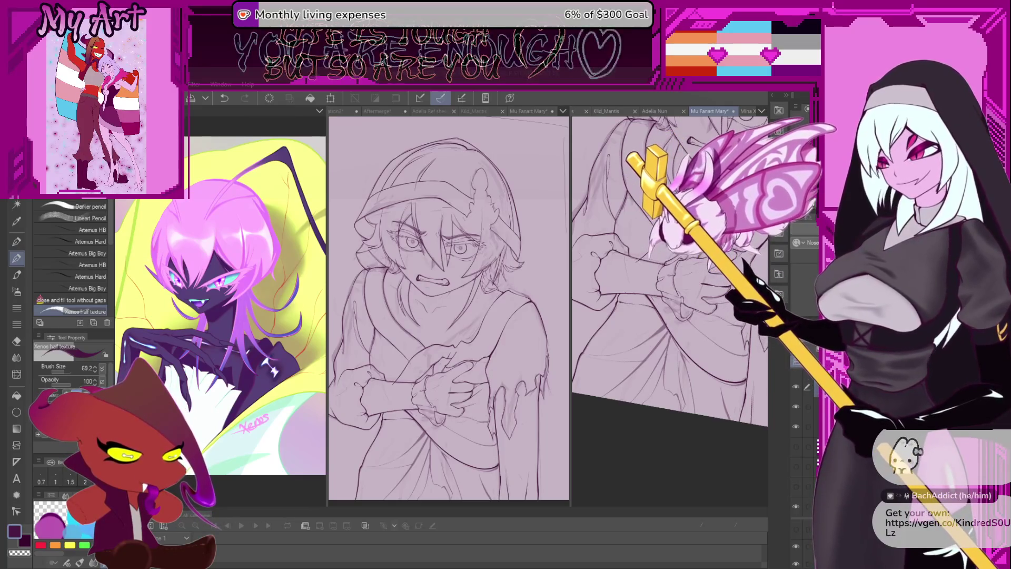
pyautogui.moveTo(658, 331); pyautogui.dragTo(658, 357)
pyautogui.scroll(3, 664, 364)
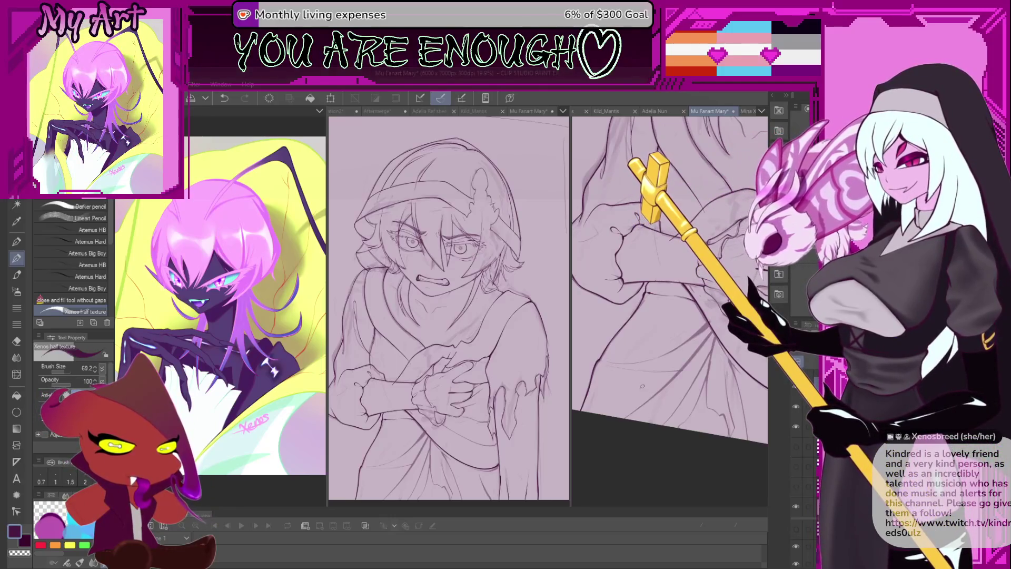
# - Move down to the robe below the hands and lasso a curved strip of its folds
pyautogui.scroll(3, 659, 358)
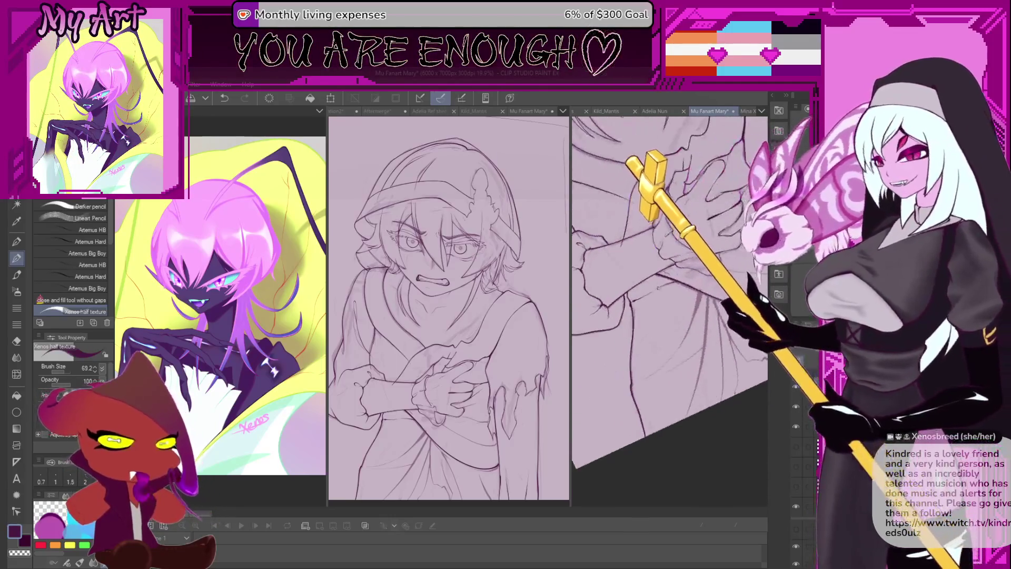
pyautogui.scroll(3, 657, 360)
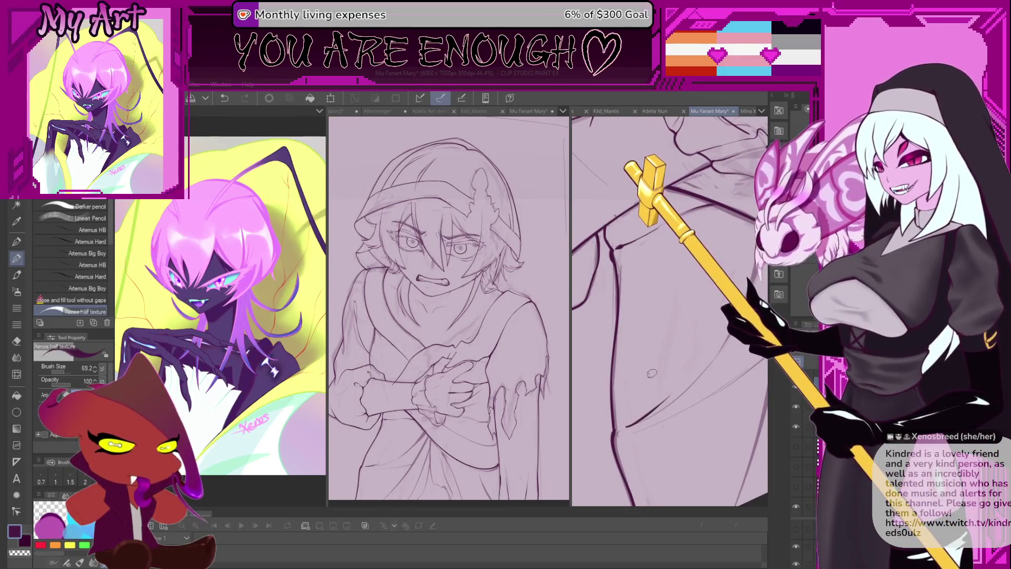
pyautogui.scroll(-3, 653, 375)
pyautogui.moveTo(691, 328)
pyautogui.mouseDown()
pyautogui.moveTo(621, 388)
pyautogui.moveTo(700, 381)
pyautogui.moveTo(729, 335)
pyautogui.mouseUp()
pyautogui.press('m')
pyautogui.moveTo(750, 282)
pyautogui.mouseDown()
pyautogui.moveTo(685, 273)
pyautogui.moveTo(598, 393)
pyautogui.mouseUp()
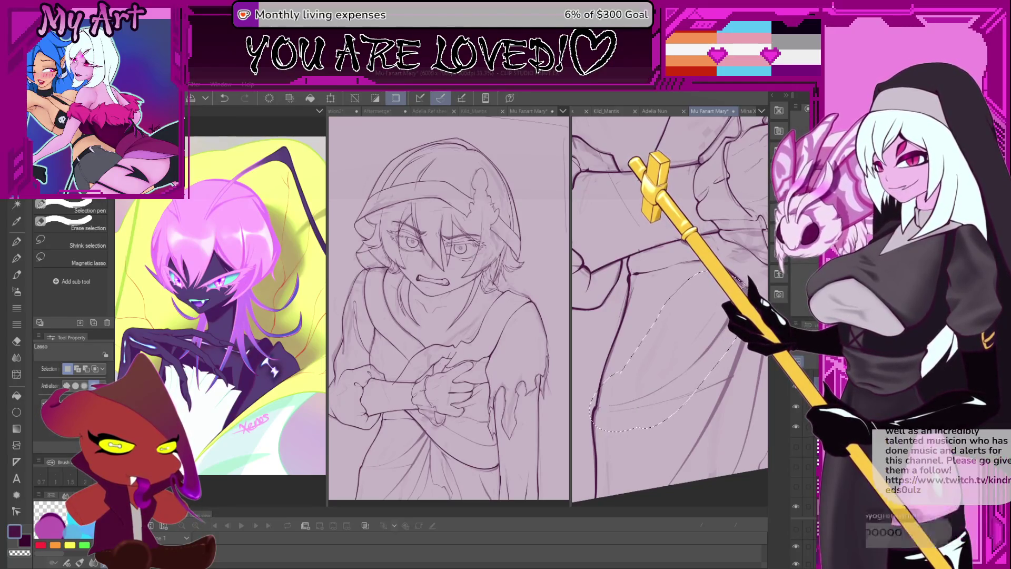
# - With the pen, ink new fold lines inside the lasso, undoing a stray mark and a dark stroke
pyautogui.press('p')
pyautogui.press('p')
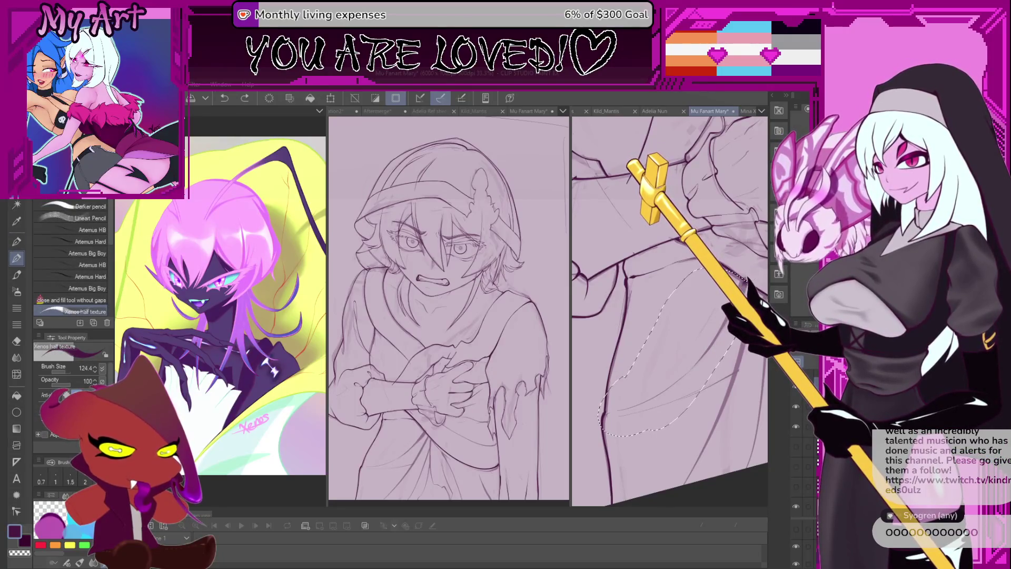
pyautogui.moveTo(683, 352); pyautogui.dragTo(748, 242)
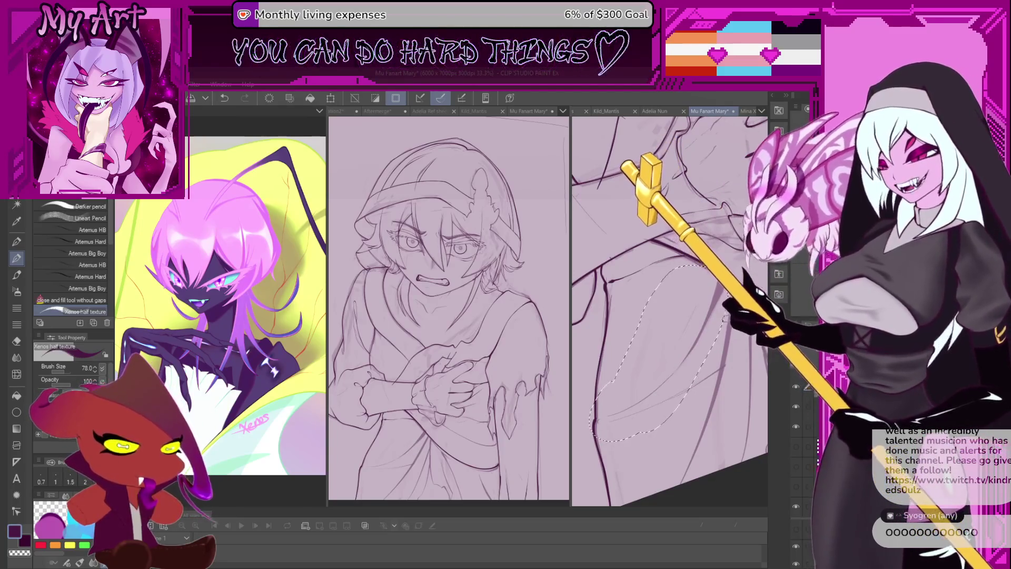
pyautogui.moveTo(629, 396)
pyautogui.mouseDown()
pyautogui.moveTo(618, 417)
pyautogui.moveTo(718, 298)
pyautogui.mouseUp()
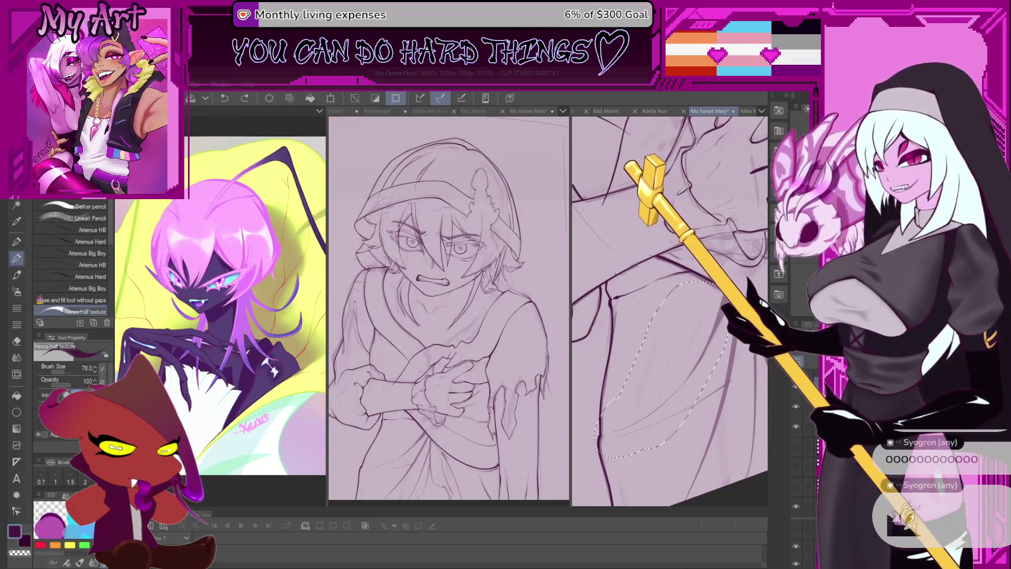
pyautogui.hotkey('ctrl', 'z')
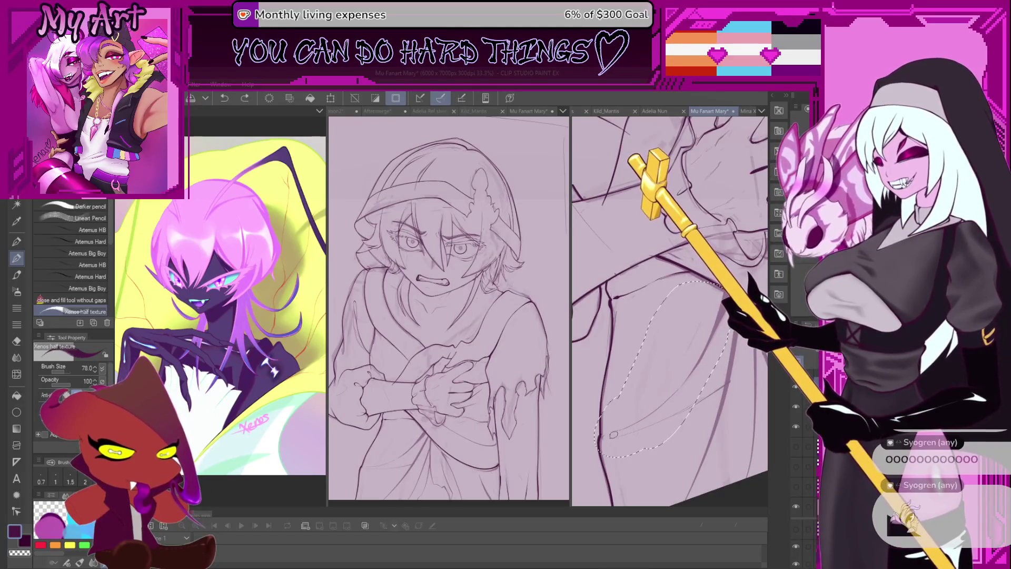
pyautogui.moveTo(638, 433)
pyautogui.mouseDown()
pyautogui.moveTo(620, 457)
pyautogui.moveTo(646, 442)
pyautogui.mouseUp()
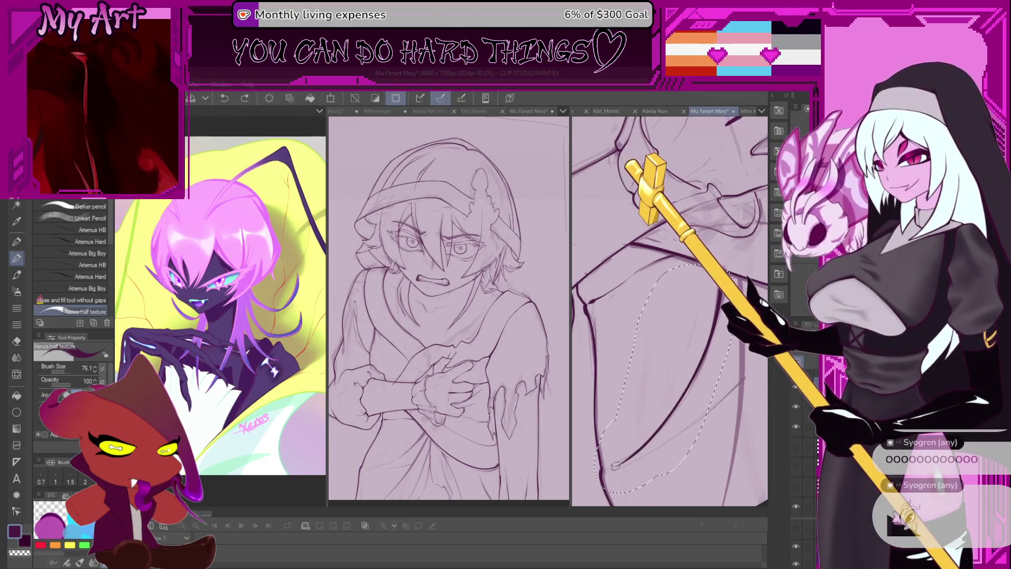
pyautogui.hotkey('ctrl', 'z')
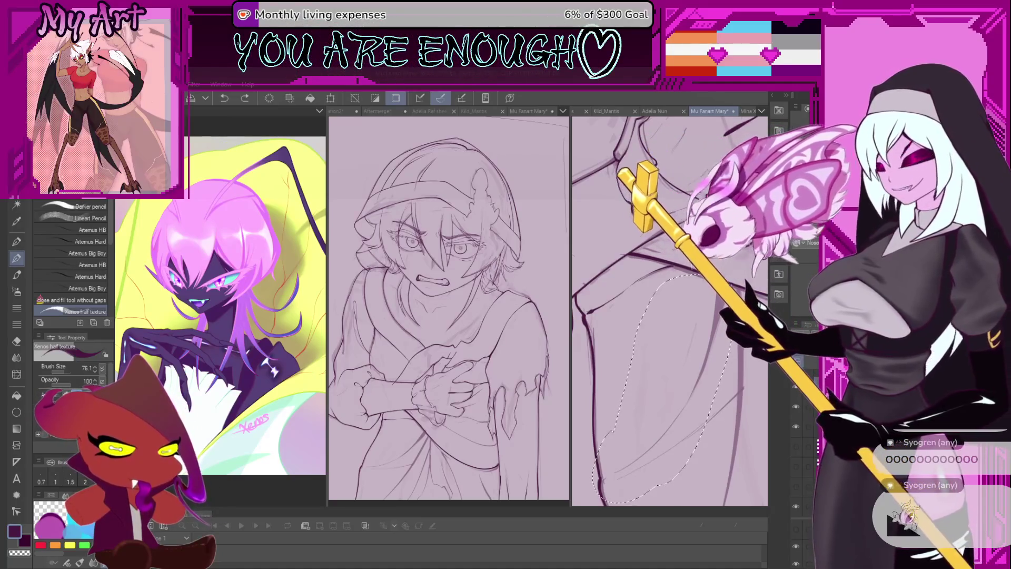
pyautogui.click(709, 321)
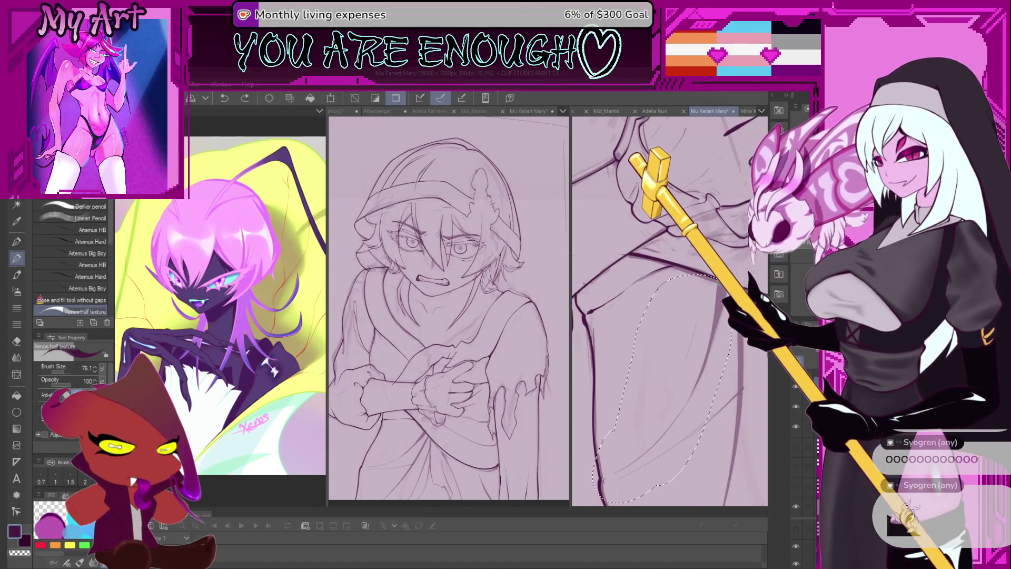
# - Rotate the view so the robe lines stand upright, then clear the current selection
pyautogui.moveTo(653, 433); pyautogui.dragTo(639, 295)
pyautogui.scroll(5, 639, 295)
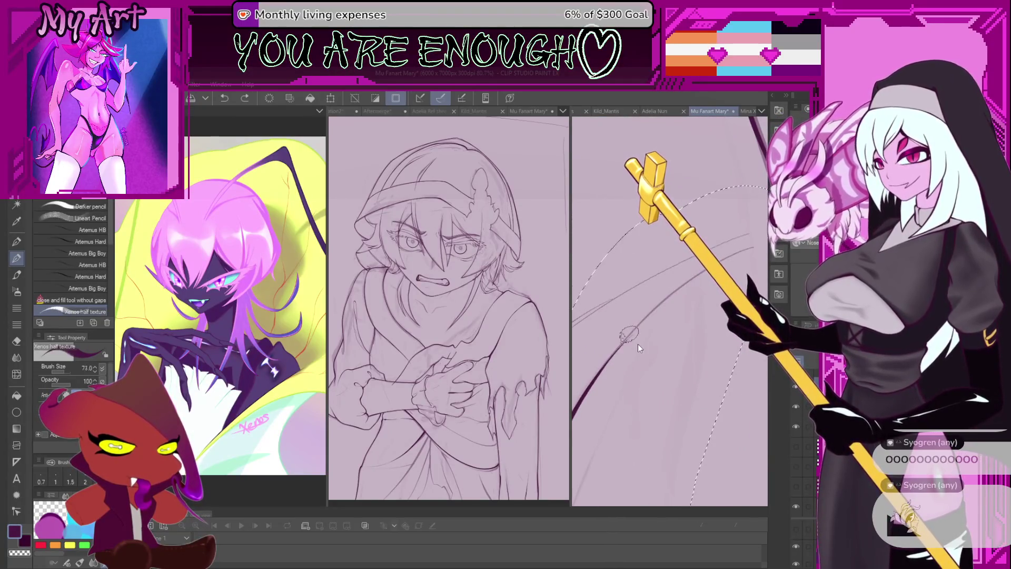
pyautogui.moveTo(640, 343); pyautogui.dragTo(635, 351)
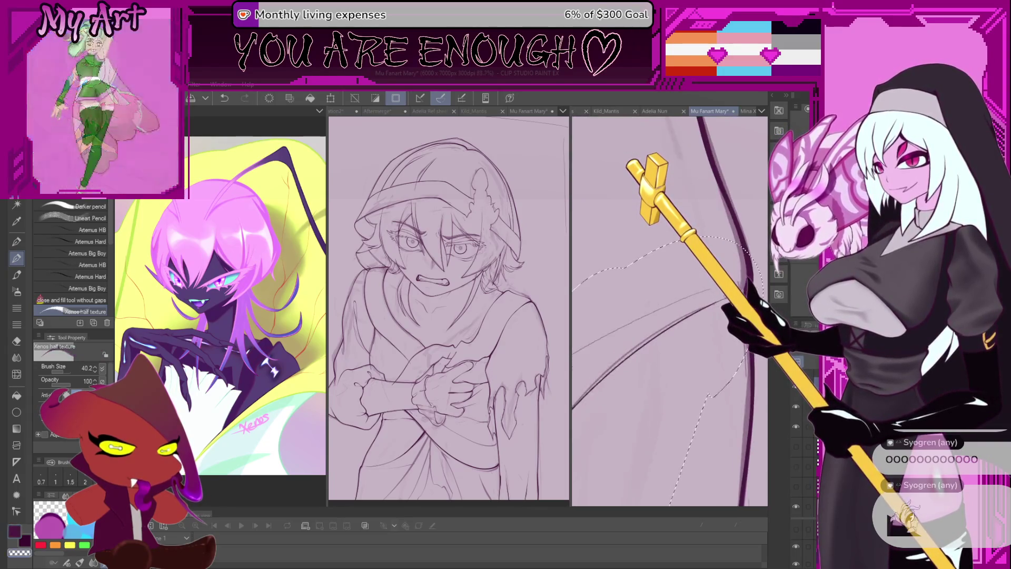
pyautogui.scroll(2, 614, 358)
pyautogui.scroll(-3, 613, 357)
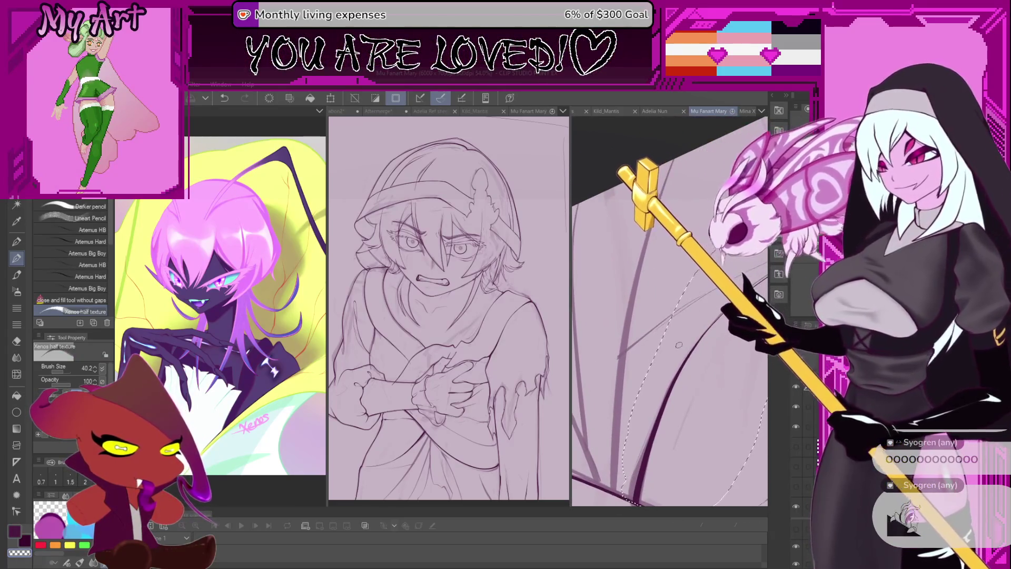
pyautogui.scroll(-3, 681, 370)
pyautogui.moveTo(700, 400)
pyautogui.mouseDown()
pyautogui.moveTo(686, 392)
pyautogui.moveTo(695, 279)
pyautogui.moveTo(696, 324)
pyautogui.mouseUp()
pyautogui.hotkey('ctrl', 'd')
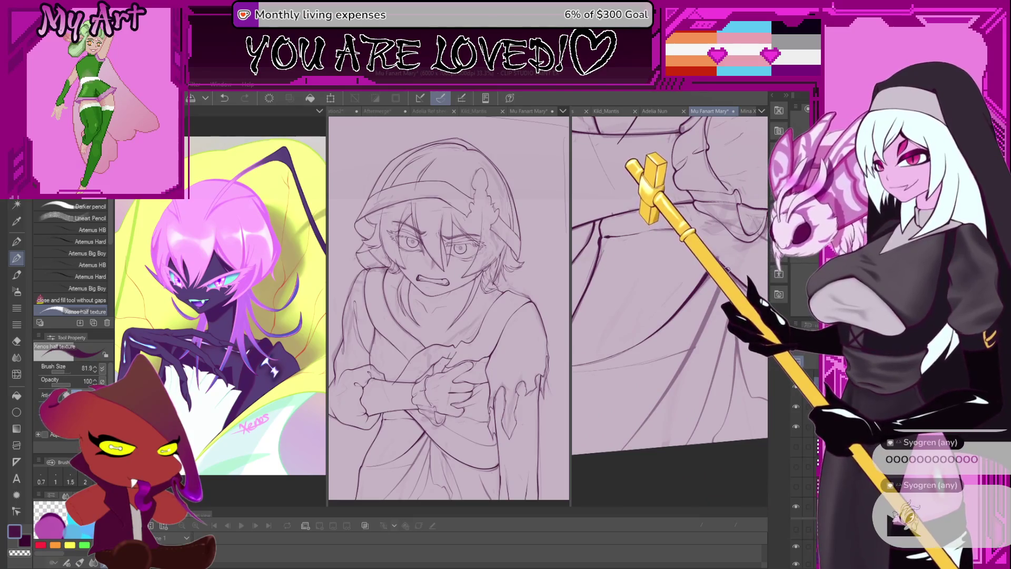
# - Lasso another section of the robe with the freehand selection tool
pyautogui.press('m')
pyautogui.moveTo(669, 356)
pyautogui.mouseDown()
pyautogui.moveTo(632, 453)
pyautogui.moveTo(723, 416)
pyautogui.moveTo(740, 377)
pyautogui.mouseUp()
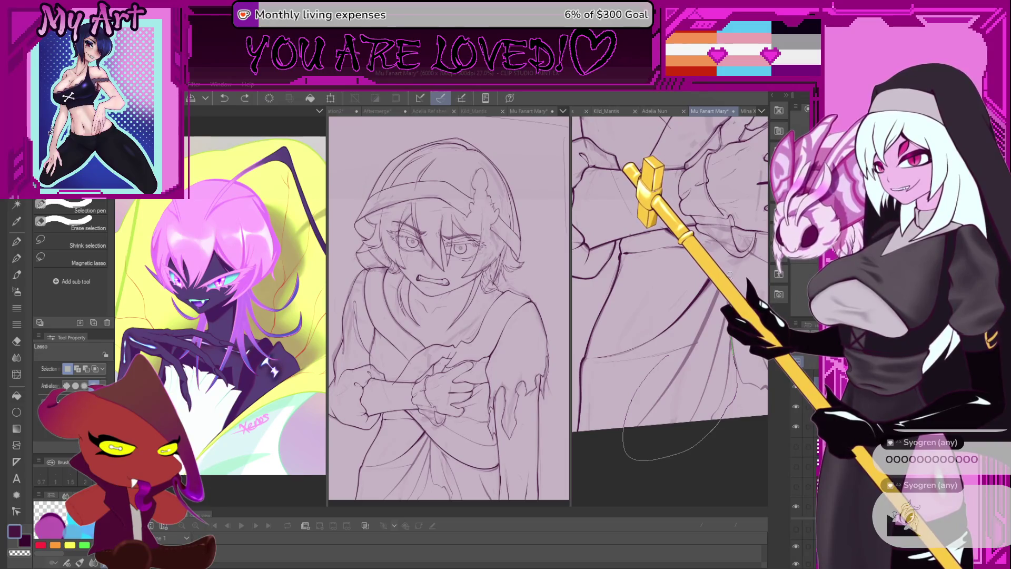
pyautogui.moveTo(726, 270); pyautogui.dragTo(726, 270)
pyautogui.scroll(2, 726, 269)
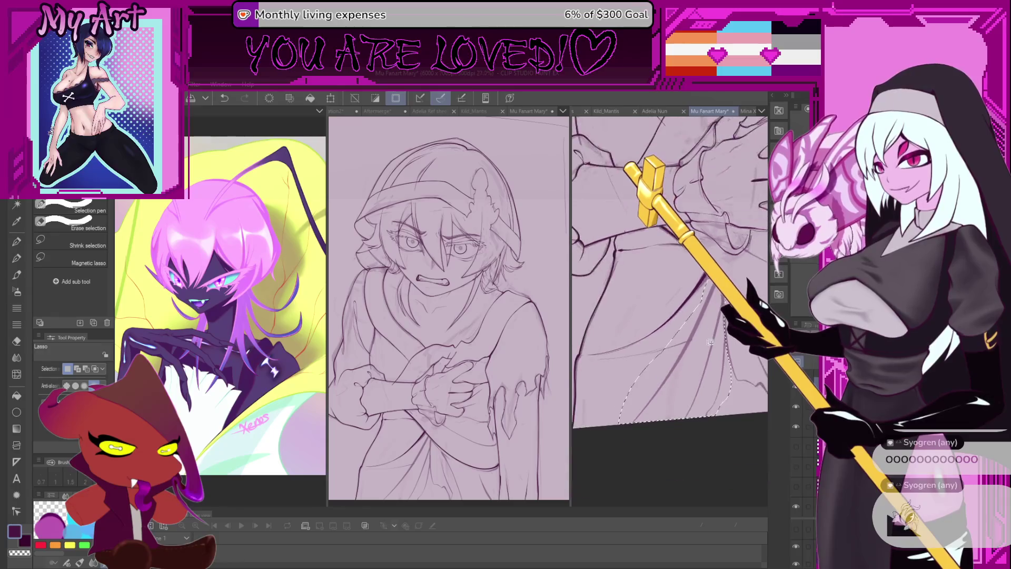
# - Back on the pen, undo the stray mark on the lower robe and clear the lasso selection
pyautogui.press('p')
pyautogui.scroll(-1, 725, 259)
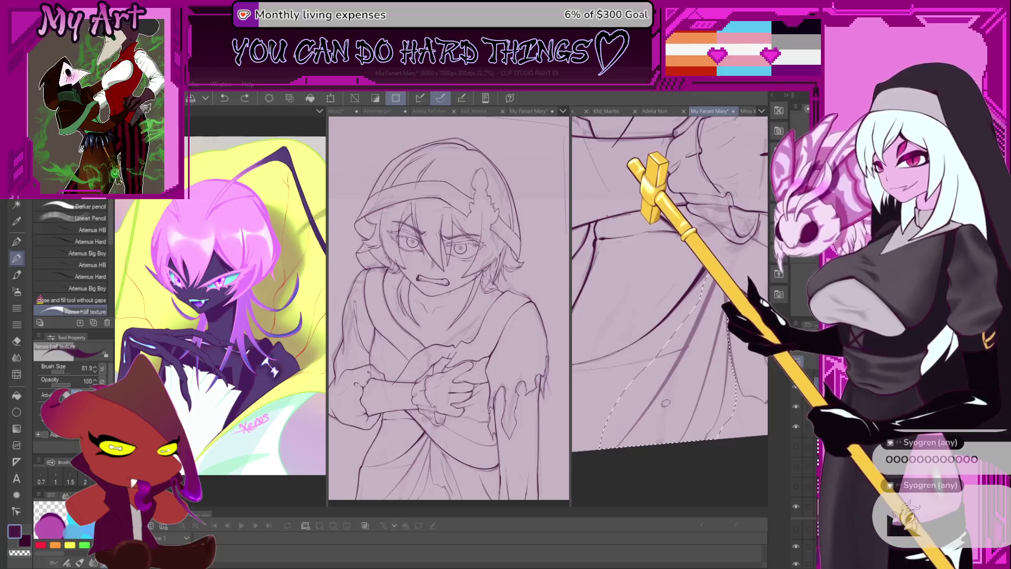
pyautogui.moveTo(665, 403); pyautogui.dragTo(679, 415)
pyautogui.moveTo(739, 272); pyautogui.dragTo(732, 268)
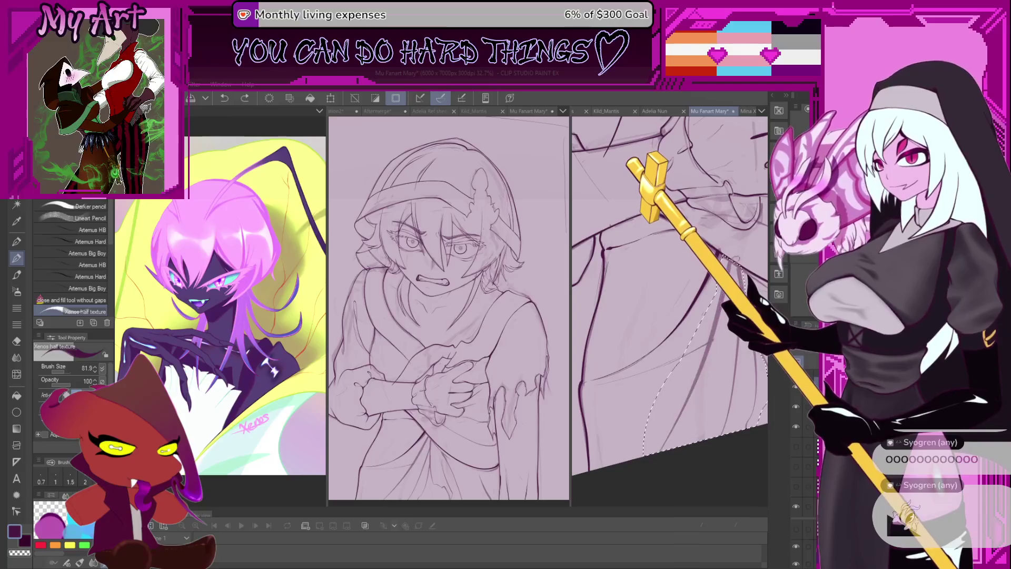
pyautogui.hotkey('ctrl', 'z')
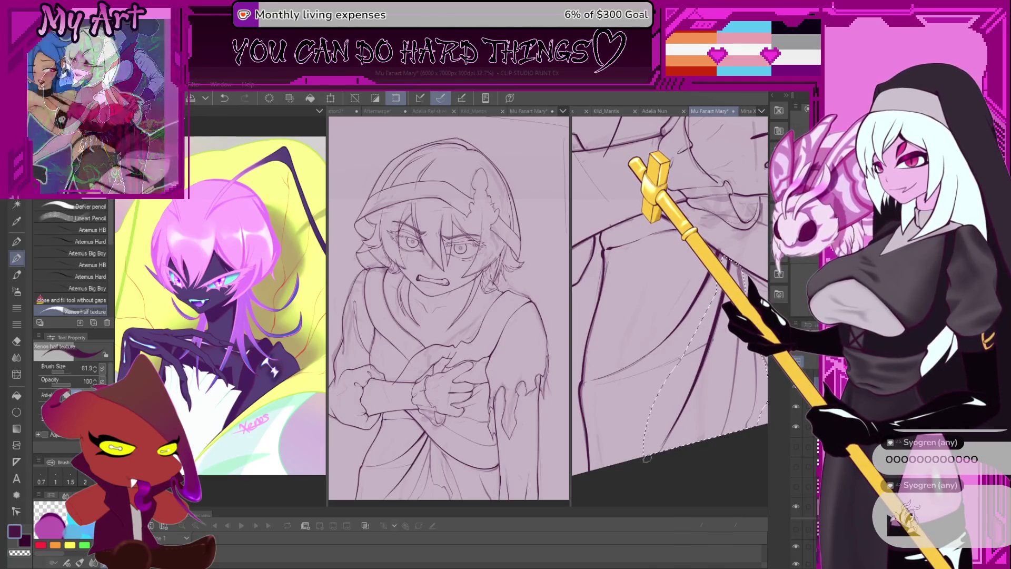
pyautogui.hotkey('ctrl', 'y')
pyautogui.hotkey('ctrl', 'z')
pyautogui.hotkey('ctrl', 'z')
pyautogui.hotkey('ctrl', 'z')
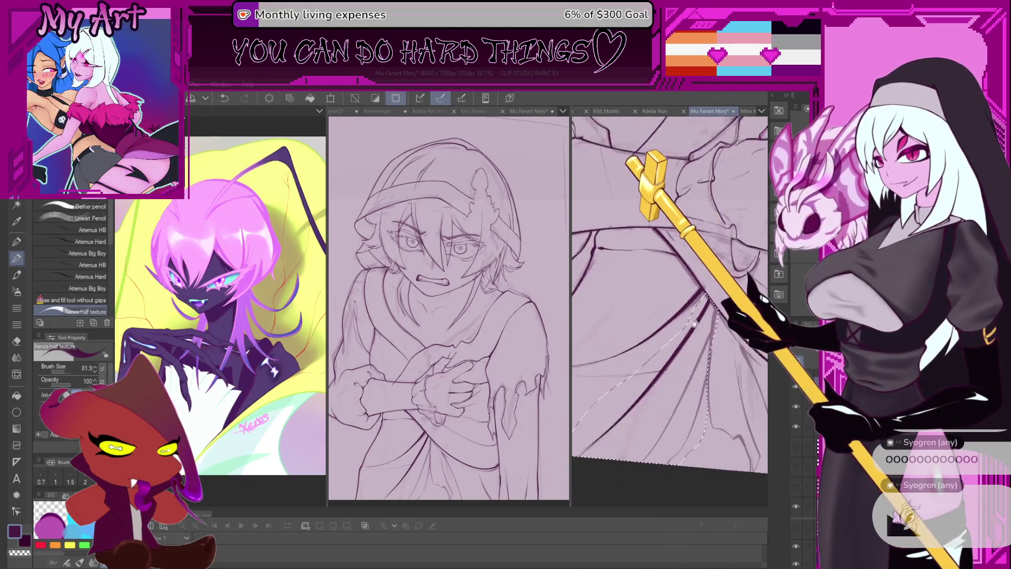
# - Return to the freehand Lasso selection sub tool
pyautogui.scroll(2, 684, 376)
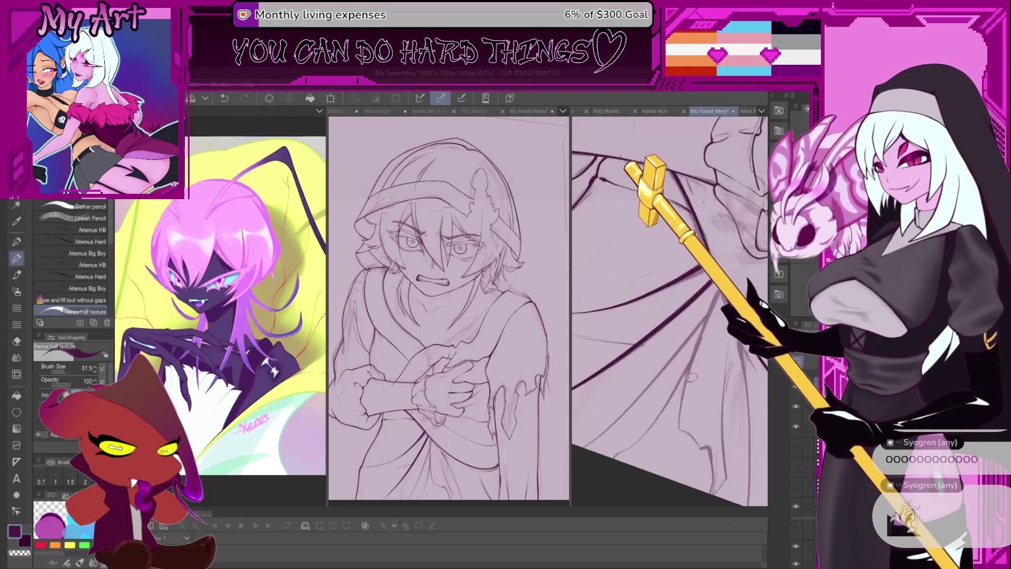
pyautogui.press('m')
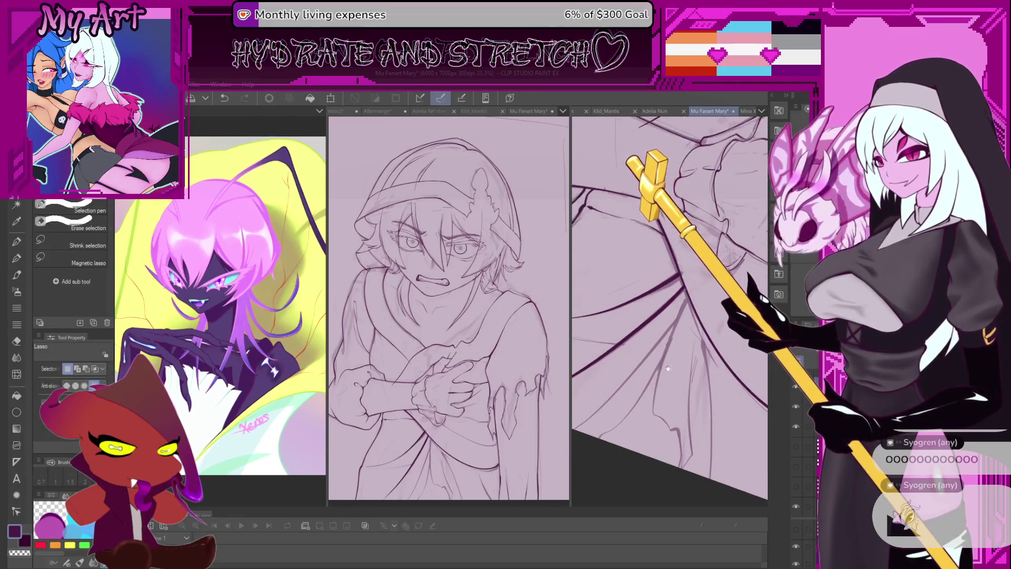
pyautogui.scroll(-4, 667, 376)
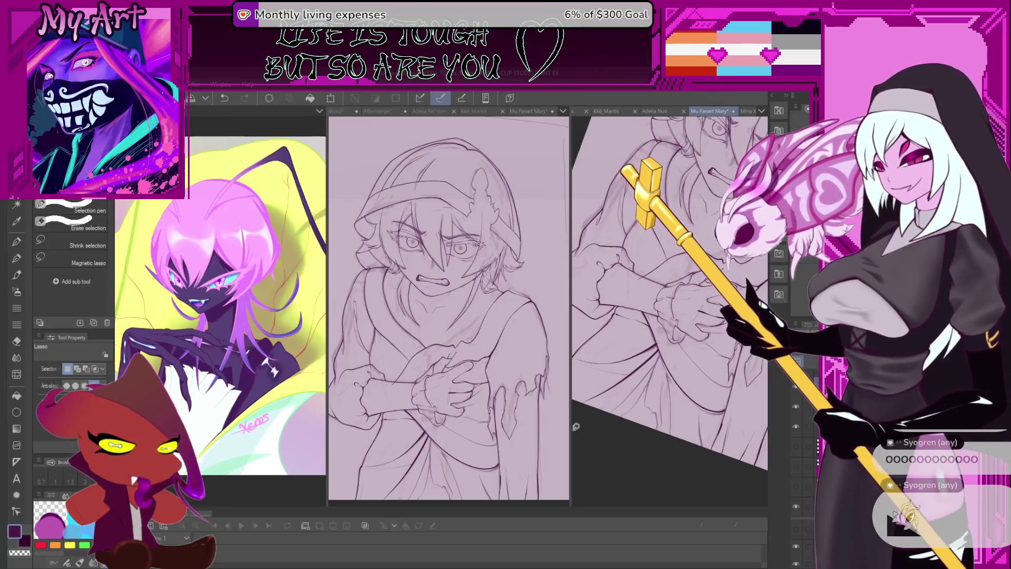
pyautogui.scroll(-3, 700, 361)
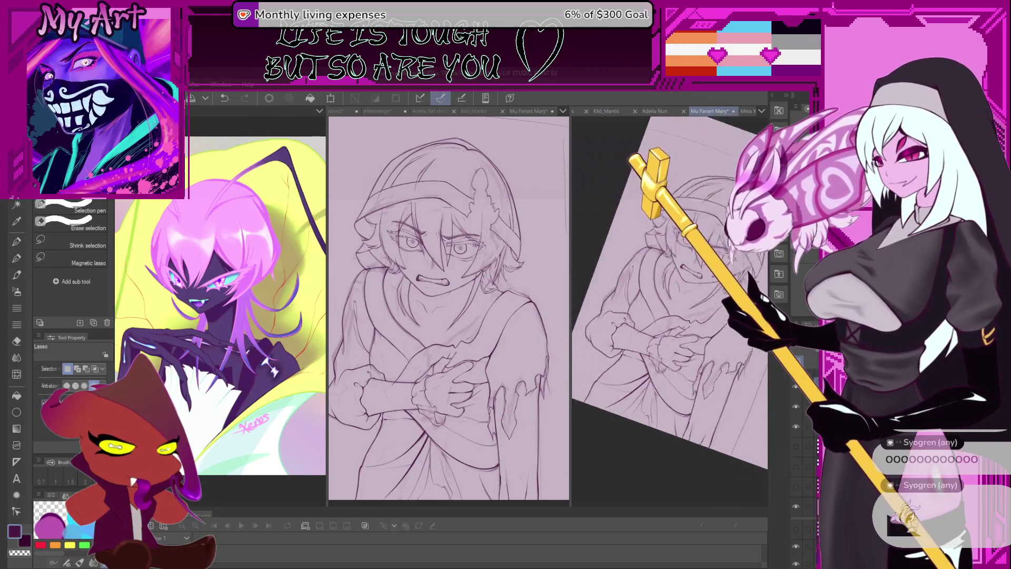
pyautogui.scroll(-2, 685, 270)
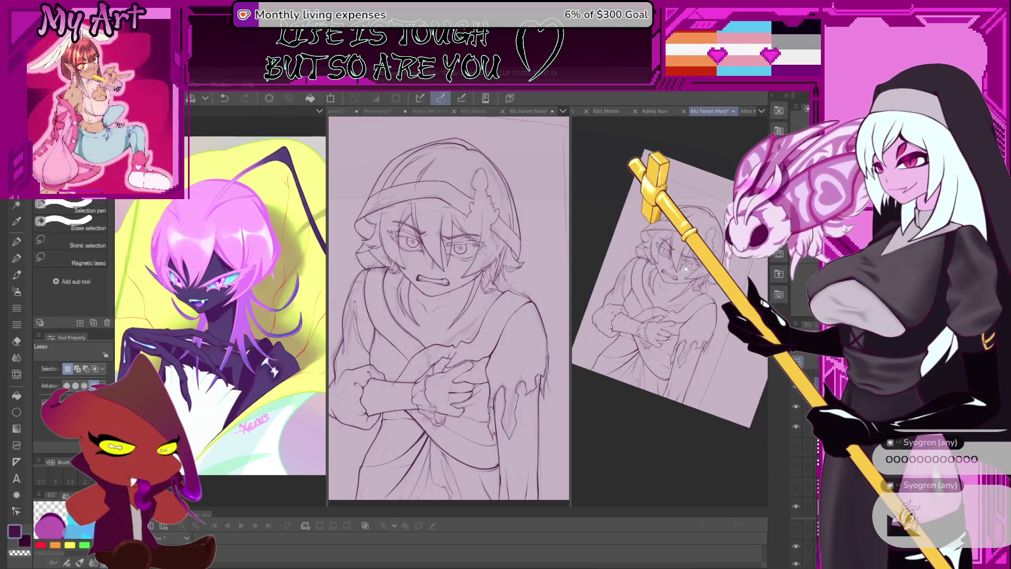
pyautogui.scroll(4, 686, 294)
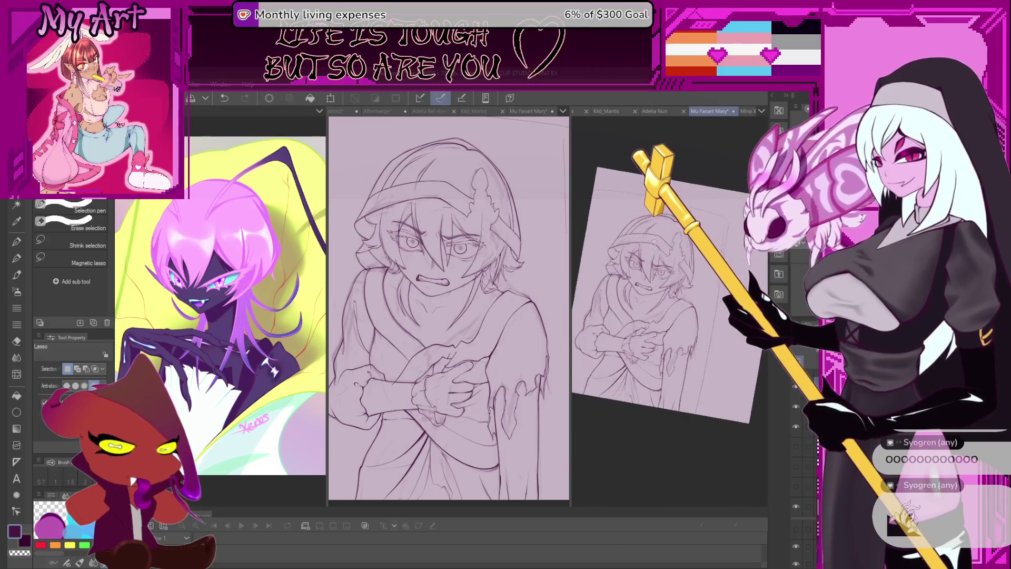
pyautogui.scroll(3, 644, 241)
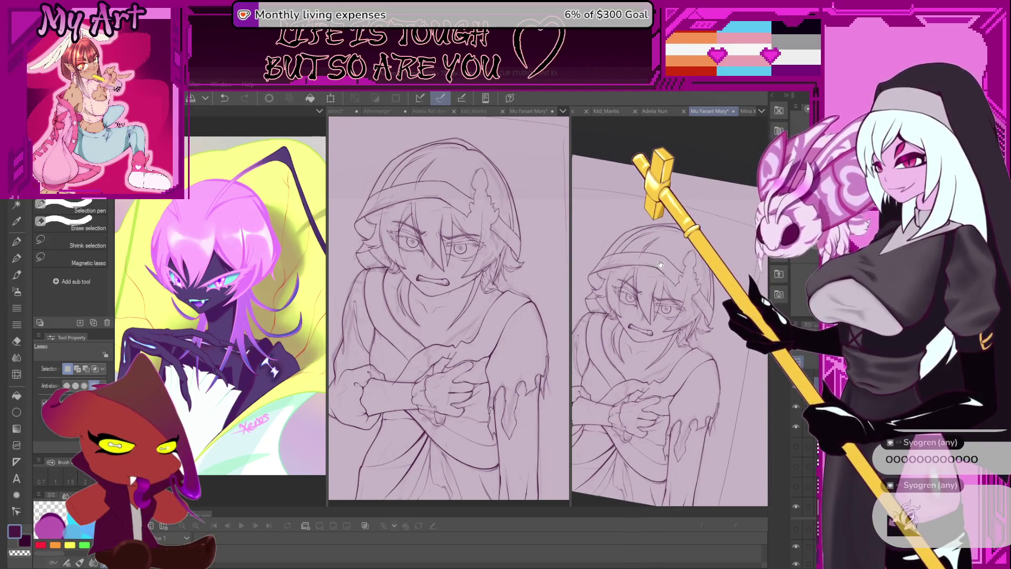
pyautogui.scroll(-3, 665, 298)
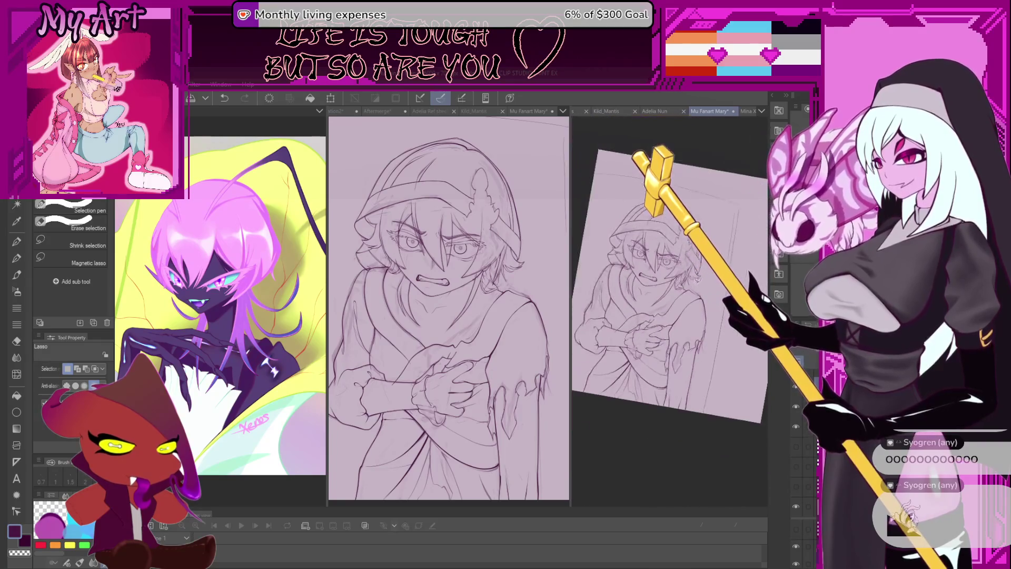
pyautogui.scroll(3, 669, 279)
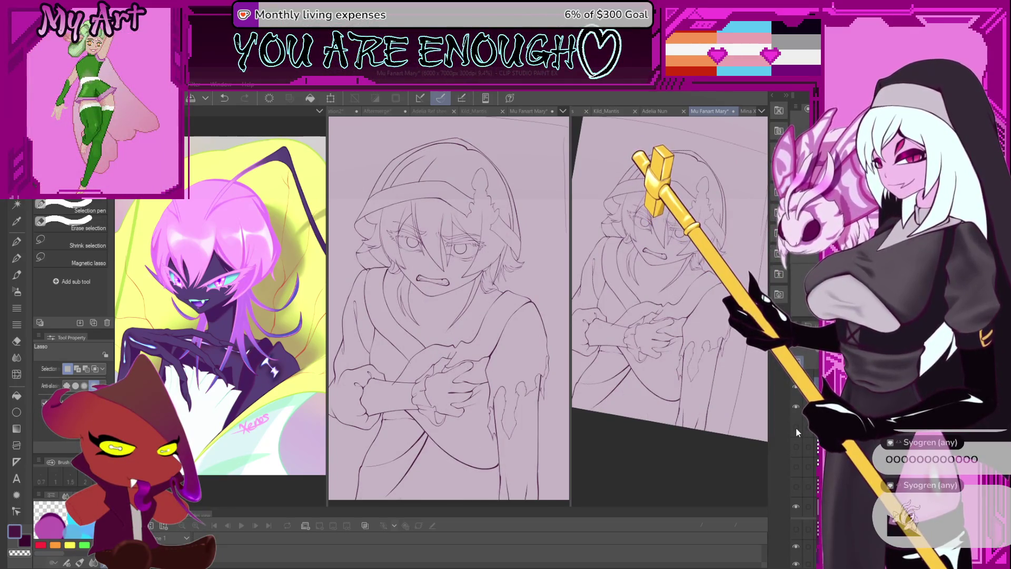
pyautogui.click(796, 427)
pyautogui.scroll(3, 669, 295)
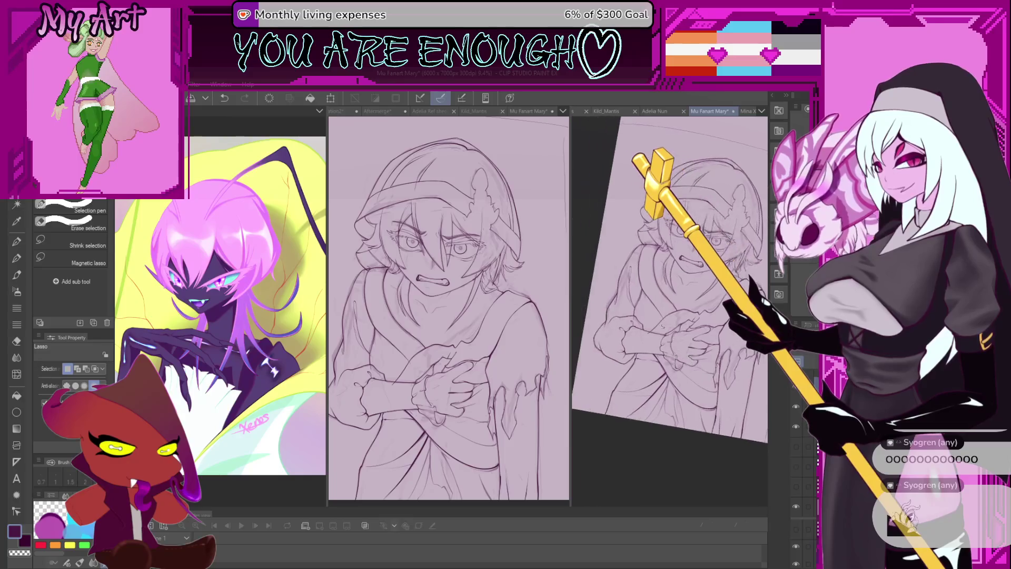
pyautogui.scroll(5, 677, 342)
# - Select around a line end, then deselect and shrink the pencil brush
pyautogui.moveTo(642, 337); pyautogui.dragTo(700, 295)
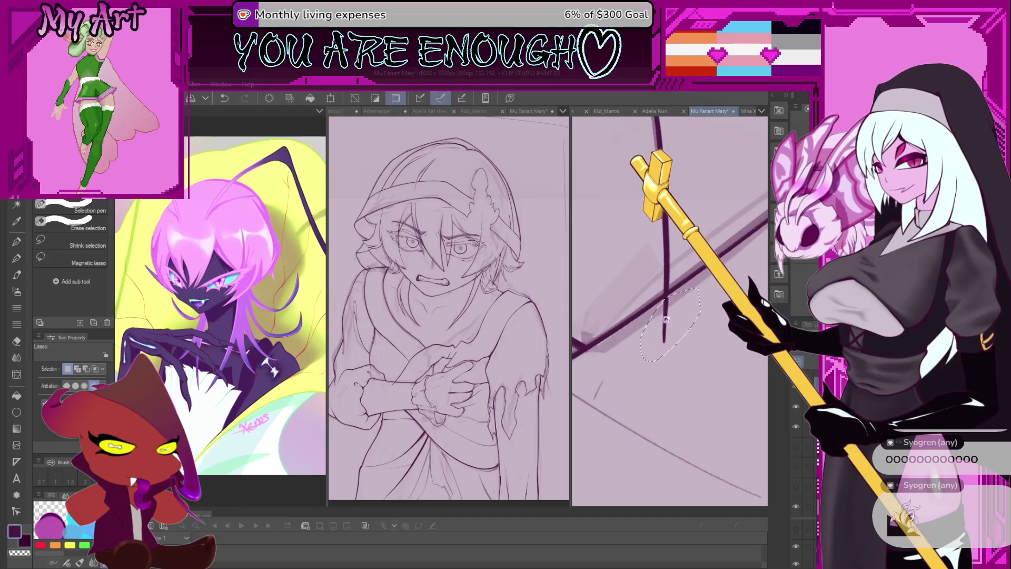
pyautogui.press('p')
pyautogui.hotkey('ctrl', 'd')
pyautogui.press('[')
pyautogui.press('[')
pyautogui.press('[')
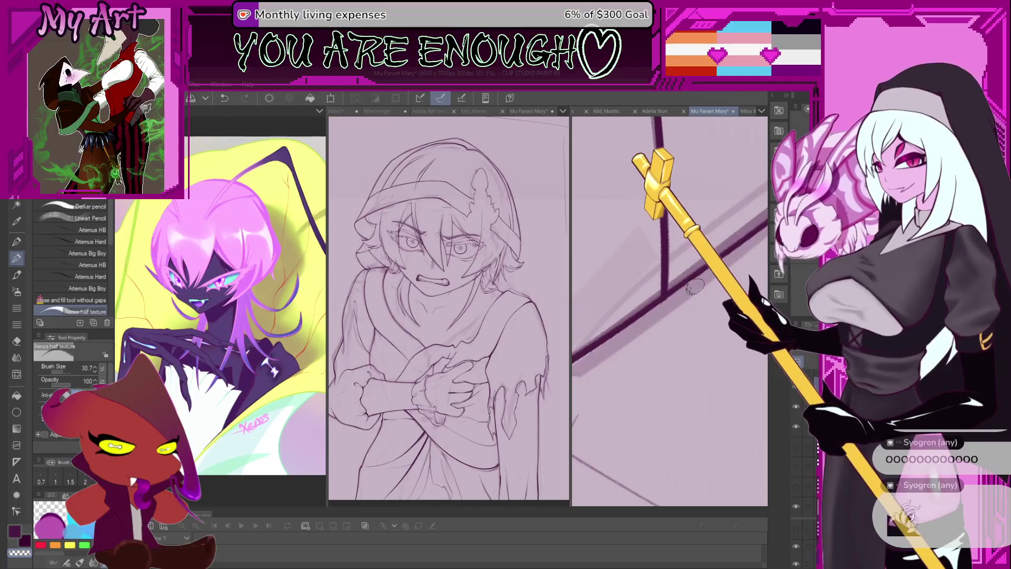
pyautogui.scroll(-4, 694, 287)
pyautogui.scroll(-5, 685, 291)
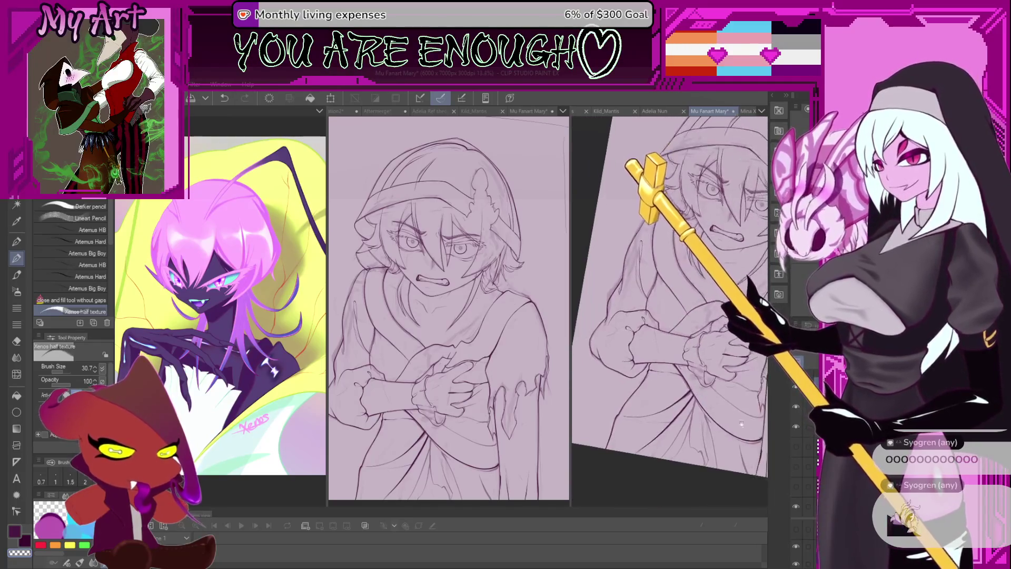
# - Hide and reshow the rough sketch to check the inks, then try and undo a fold stroke
pyautogui.click(796, 426)
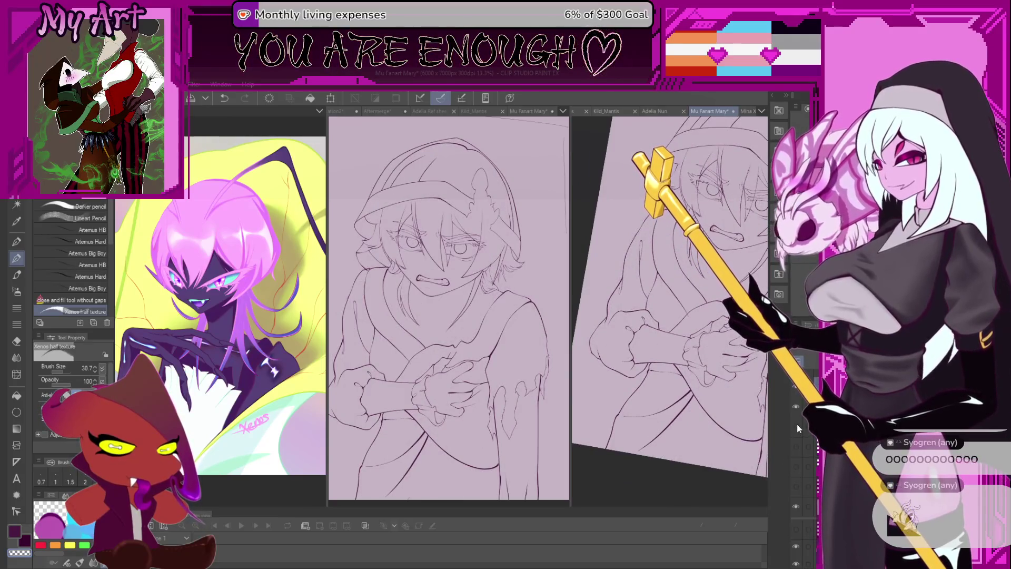
pyautogui.click(796, 426)
pyautogui.scroll(5, 630, 417)
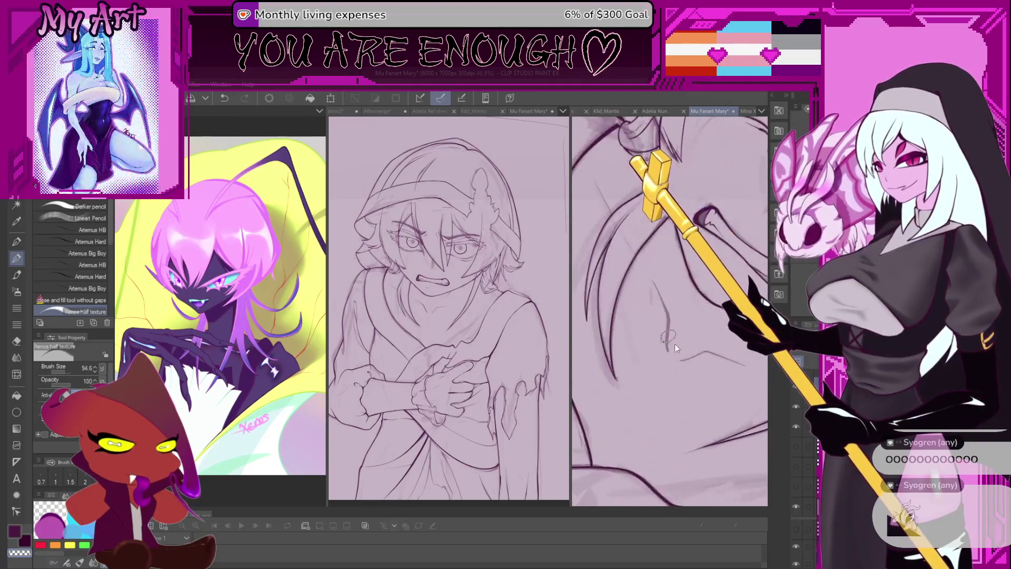
pyautogui.scroll(2, 675, 343)
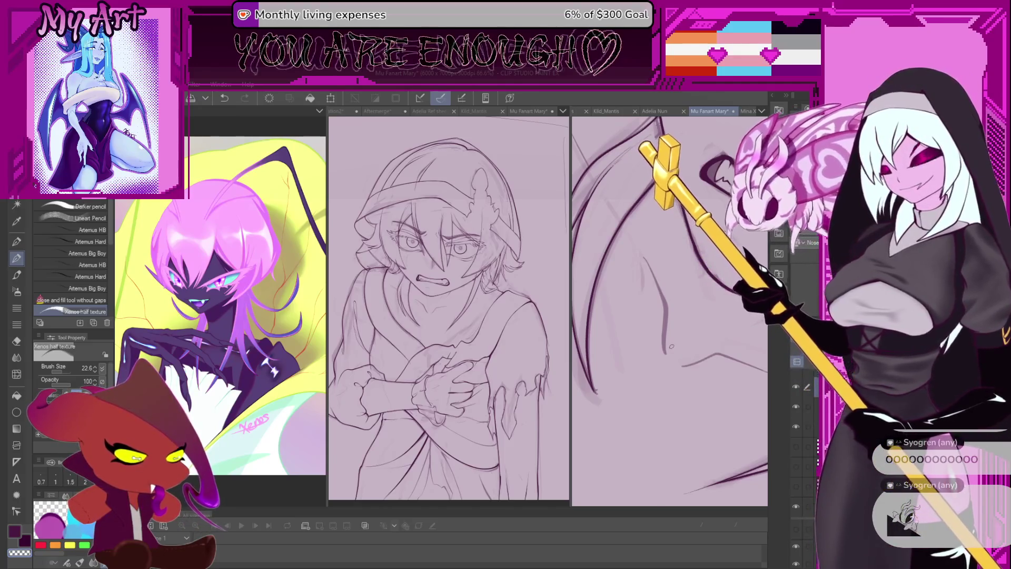
pyautogui.press(']')
pyautogui.press(']')
pyautogui.press(']')
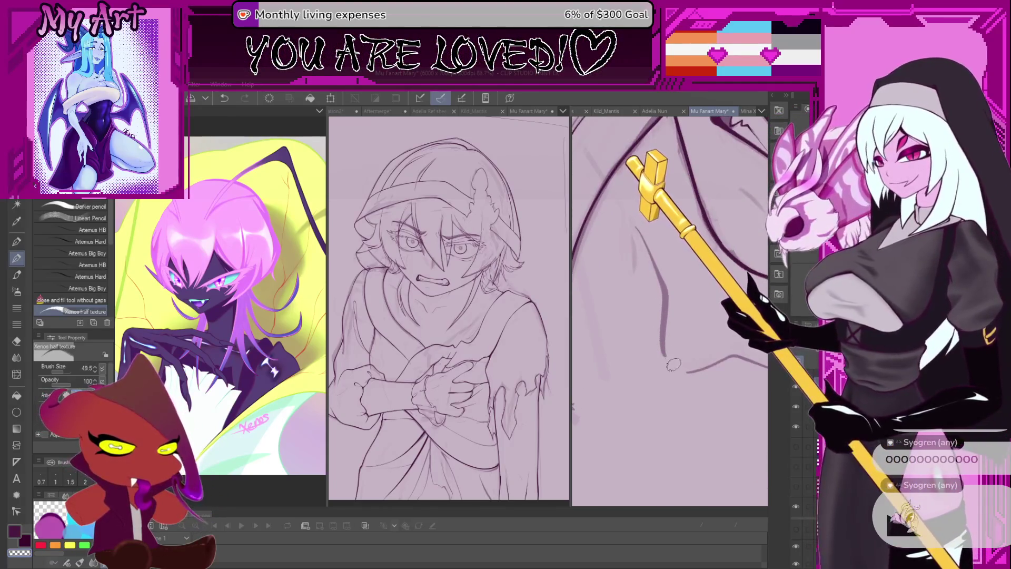
pyautogui.press('[')
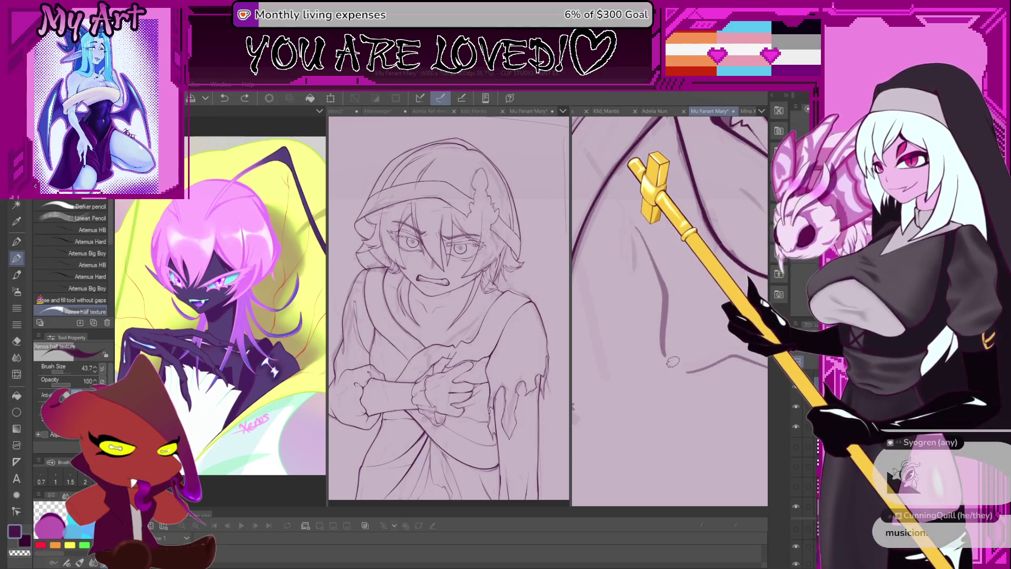
pyautogui.moveTo(663, 331)
pyautogui.mouseDown()
pyautogui.moveTo(652, 270)
pyautogui.moveTo(658, 330)
pyautogui.mouseUp()
pyautogui.hotkey('ctrl', 'z')
# - Rotate the canvas so the folds run flatter and pan over to the hair and shoulder
pyautogui.moveTo(650, 292); pyautogui.dragTo(658, 284)
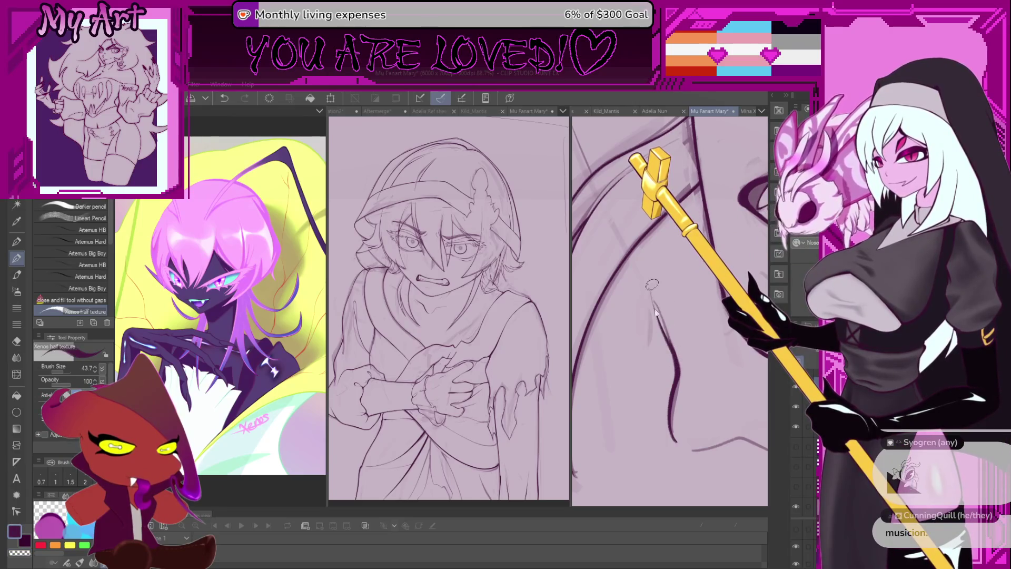
pyautogui.moveTo(651, 293)
pyautogui.mouseDown()
pyautogui.moveTo(622, 272)
pyautogui.moveTo(614, 295)
pyautogui.moveTo(622, 331)
pyautogui.moveTo(658, 394)
pyautogui.mouseUp()
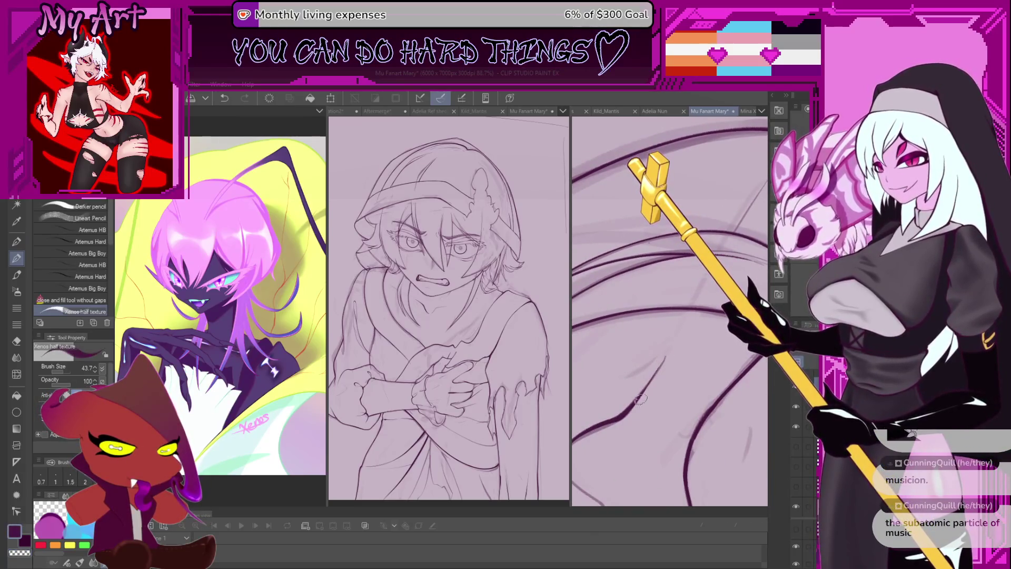
pyautogui.moveTo(678, 338); pyautogui.dragTo(698, 278)
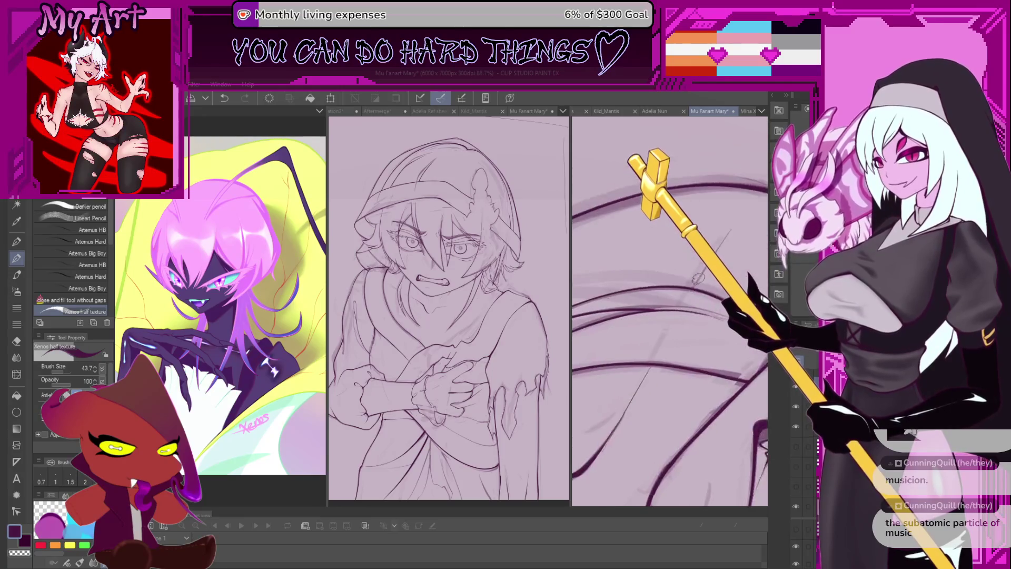
pyautogui.scroll(-5, 696, 346)
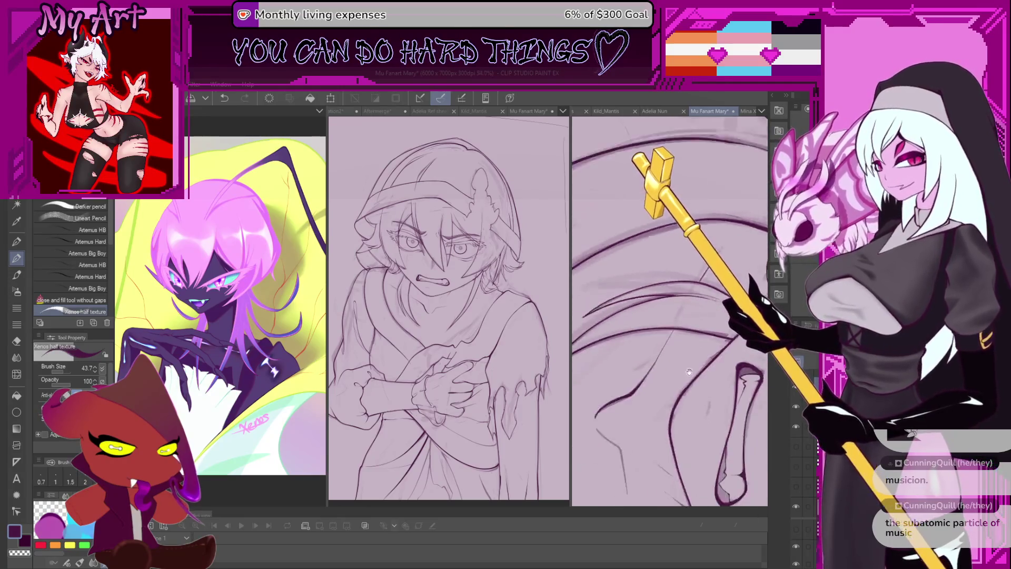
pyautogui.moveTo(697, 345); pyautogui.dragTo(661, 351)
pyautogui.scroll(3, 637, 407)
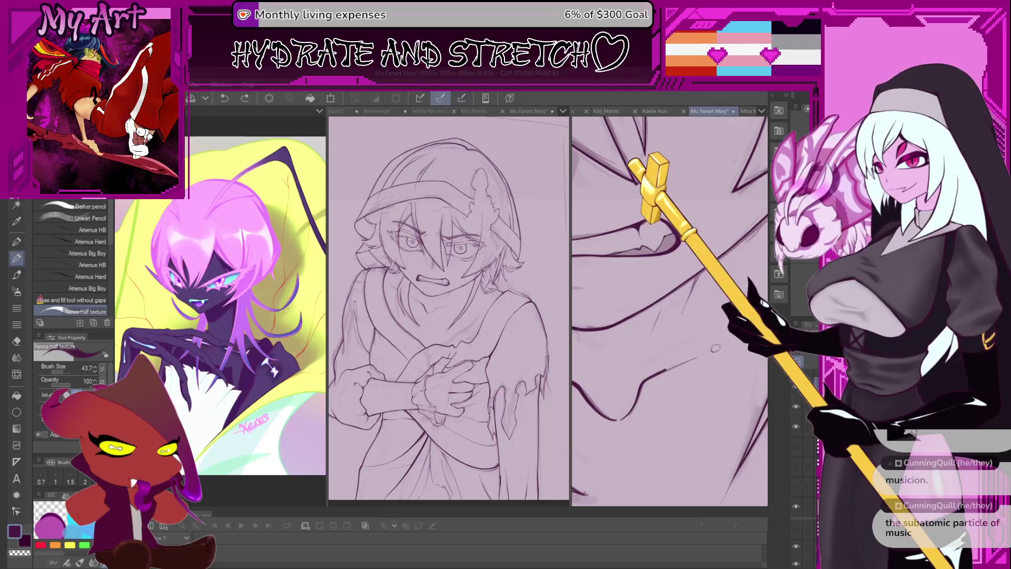
pyautogui.moveTo(703, 353)
pyautogui.mouseDown()
pyautogui.moveTo(625, 356)
pyautogui.moveTo(587, 331)
pyautogui.mouseUp()
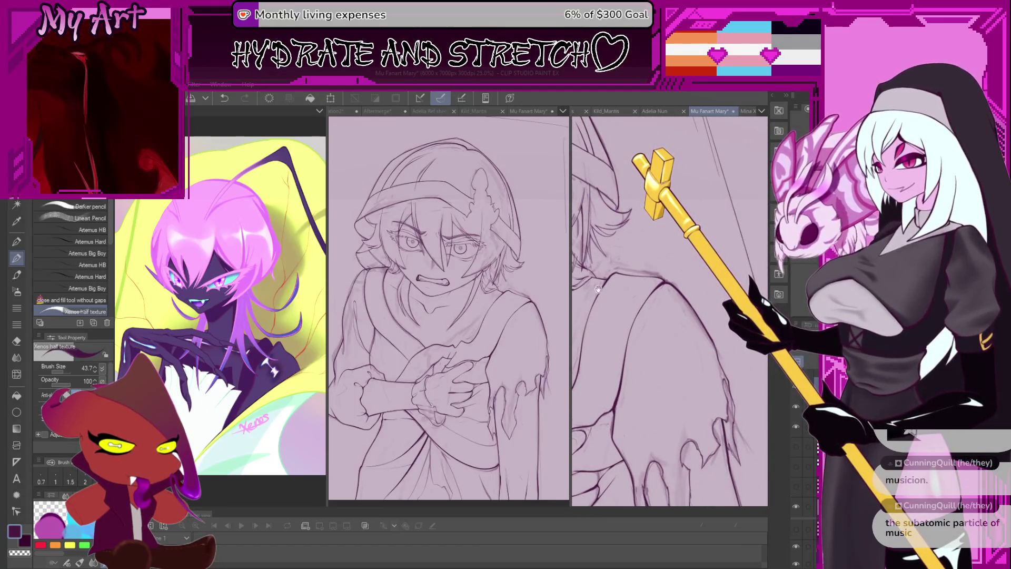
# - Hide the rough sketch layer and zoom in on the figure's crossed hands
pyautogui.scroll(-10, 616, 303)
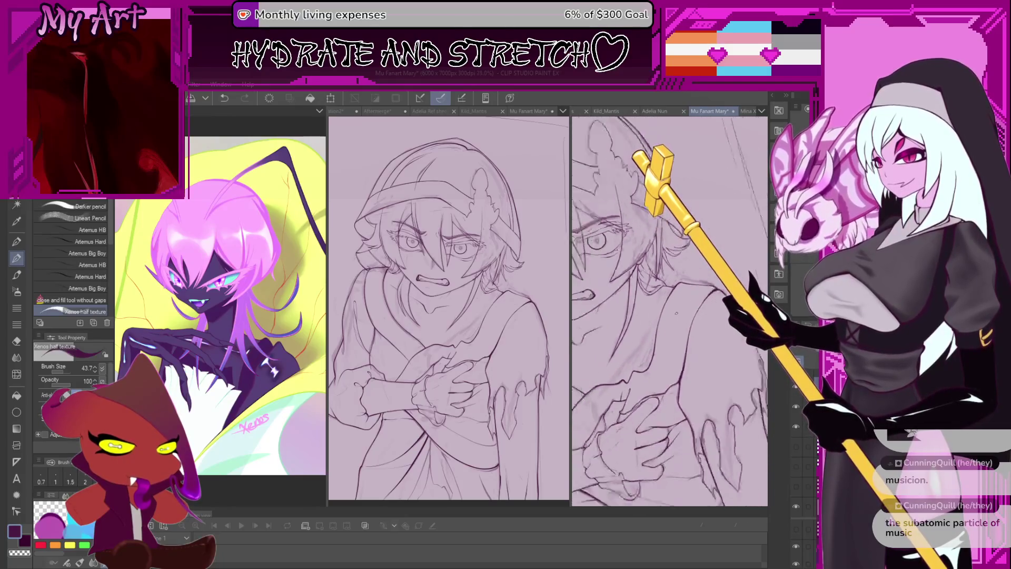
pyautogui.scroll(6, 617, 292)
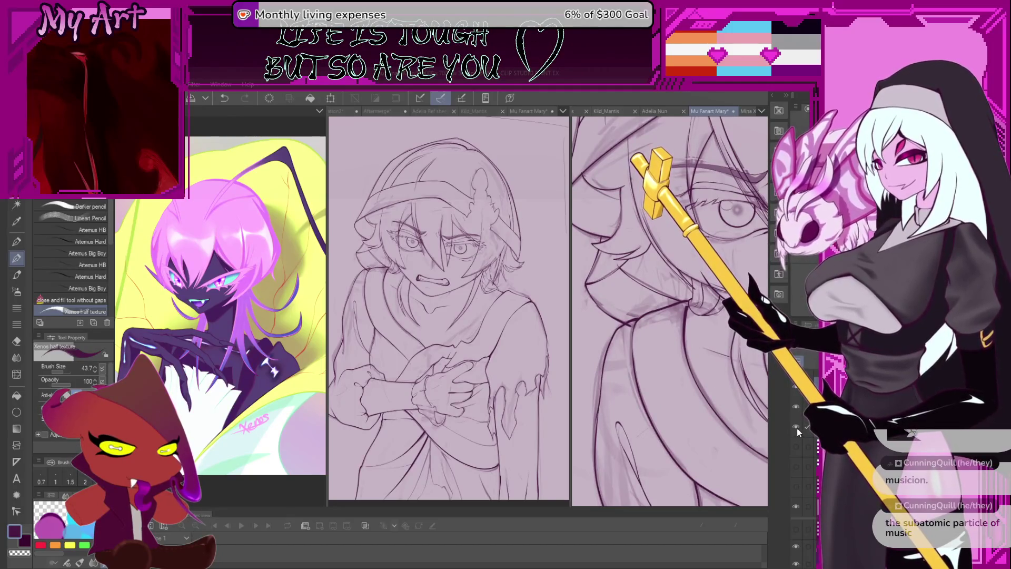
pyautogui.click(796, 426)
pyautogui.scroll(4, 692, 352)
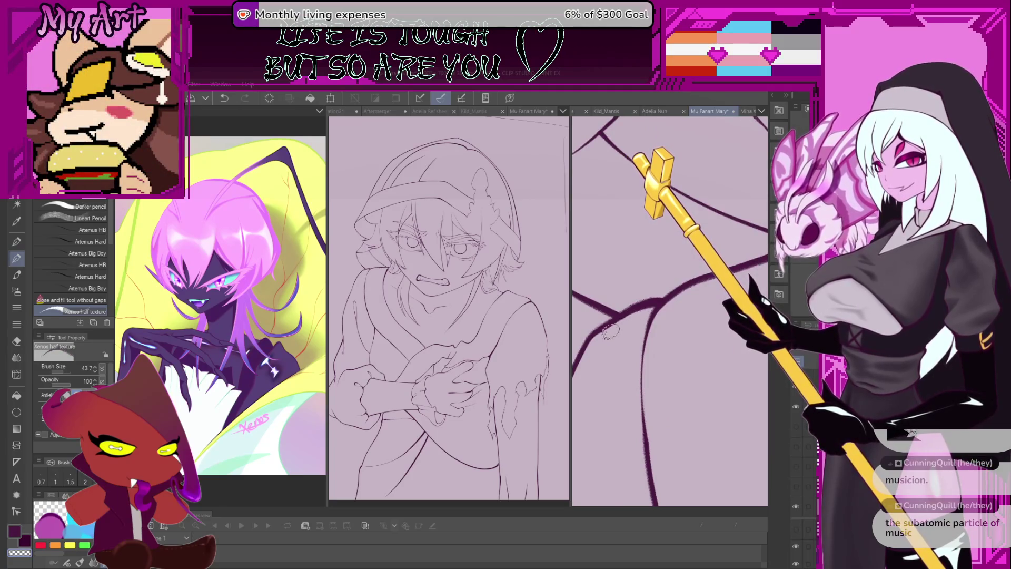
pyautogui.scroll(-3, 640, 319)
pyautogui.scroll(-5, 635, 329)
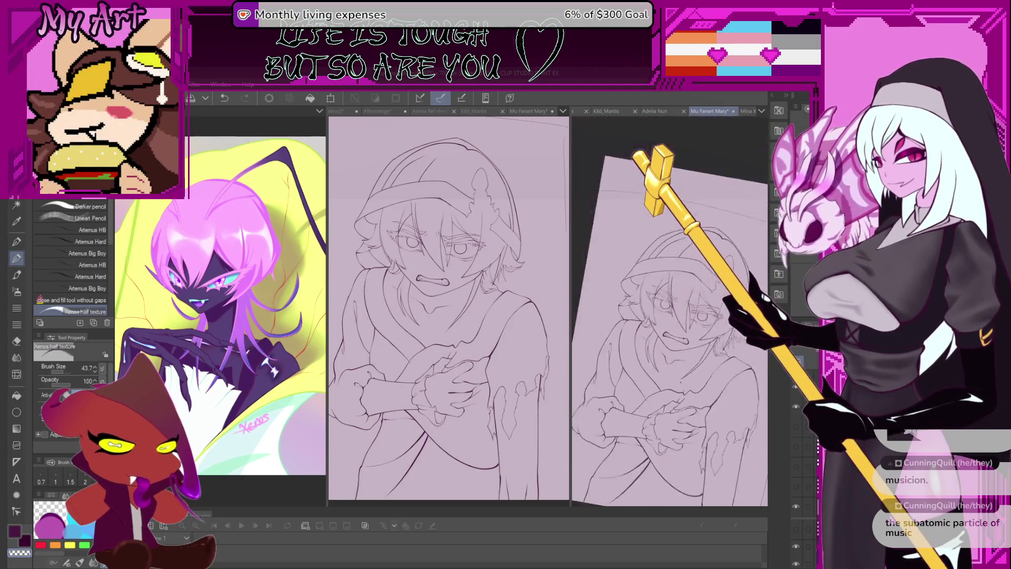
pyautogui.scroll(-2, 711, 337)
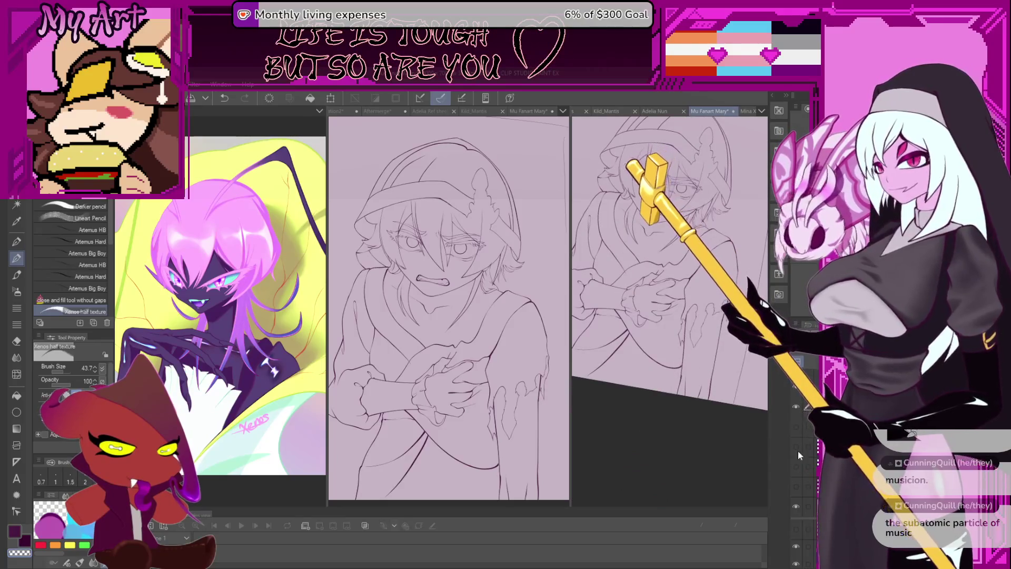
pyautogui.scroll(4, 669, 372)
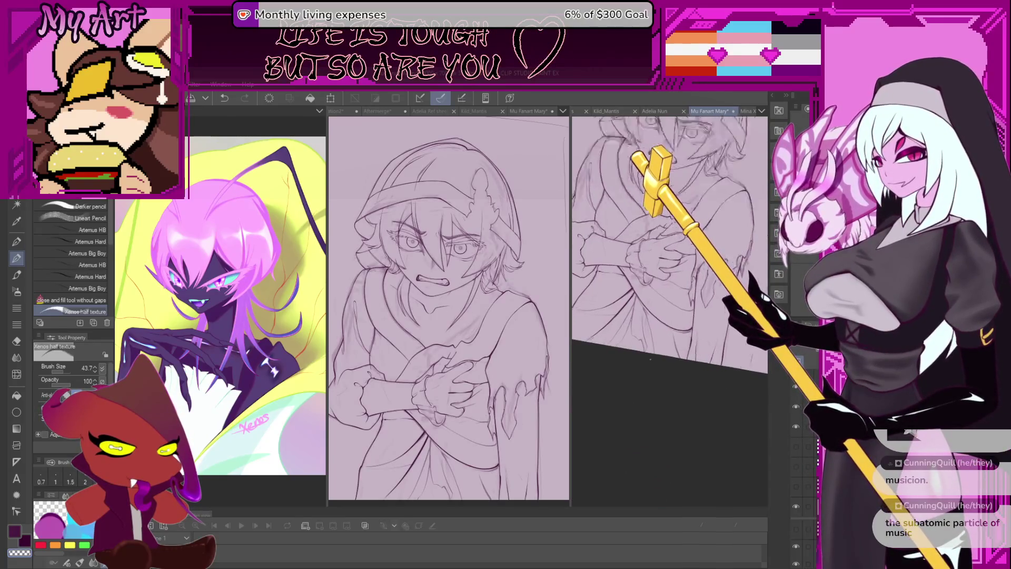
pyautogui.scroll(2, 668, 372)
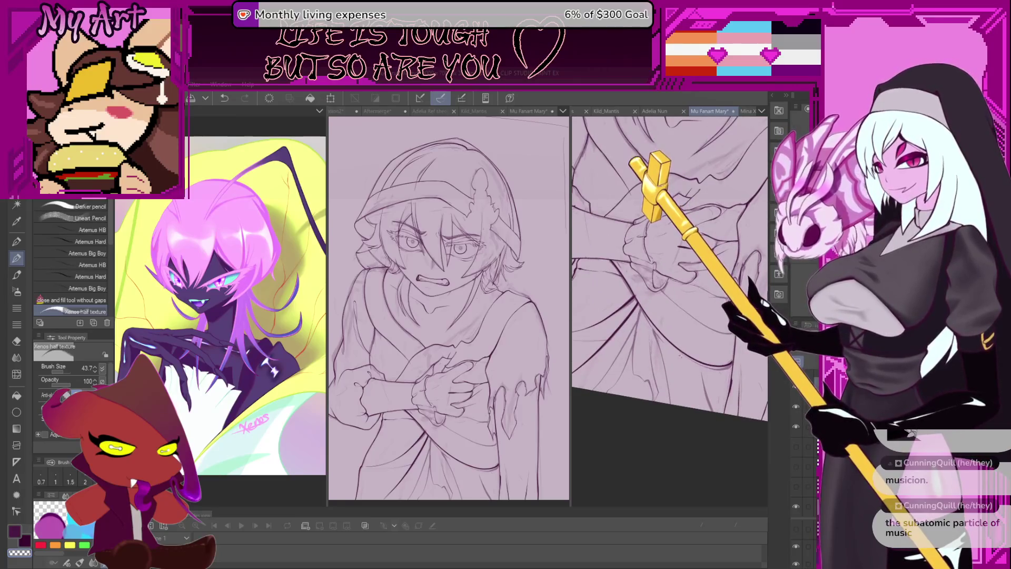
pyautogui.scroll(1, 707, 372)
# - Steepen the view angle and lasso a freehand selection along the robe edge
pyautogui.moveTo(708, 372); pyautogui.dragTo(640, 341)
pyautogui.scroll(2, 639, 340)
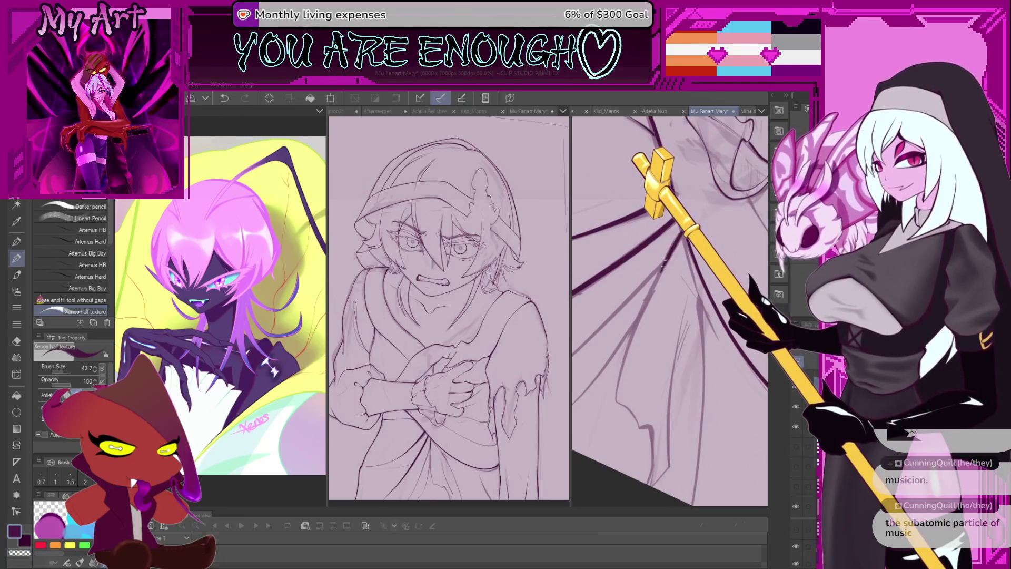
pyautogui.press('m')
pyautogui.moveTo(680, 236)
pyautogui.mouseDown()
pyautogui.moveTo(639, 295)
pyautogui.moveTo(624, 379)
pyautogui.moveTo(636, 483)
pyautogui.moveTo(695, 498)
pyautogui.moveTo(714, 358)
pyautogui.moveTo(682, 240)
pyautogui.moveTo(613, 348)
pyautogui.moveTo(609, 453)
pyautogui.moveTo(700, 495)
pyautogui.moveTo(656, 223)
pyautogui.mouseUp()
pyautogui.scroll(2, 656, 224)
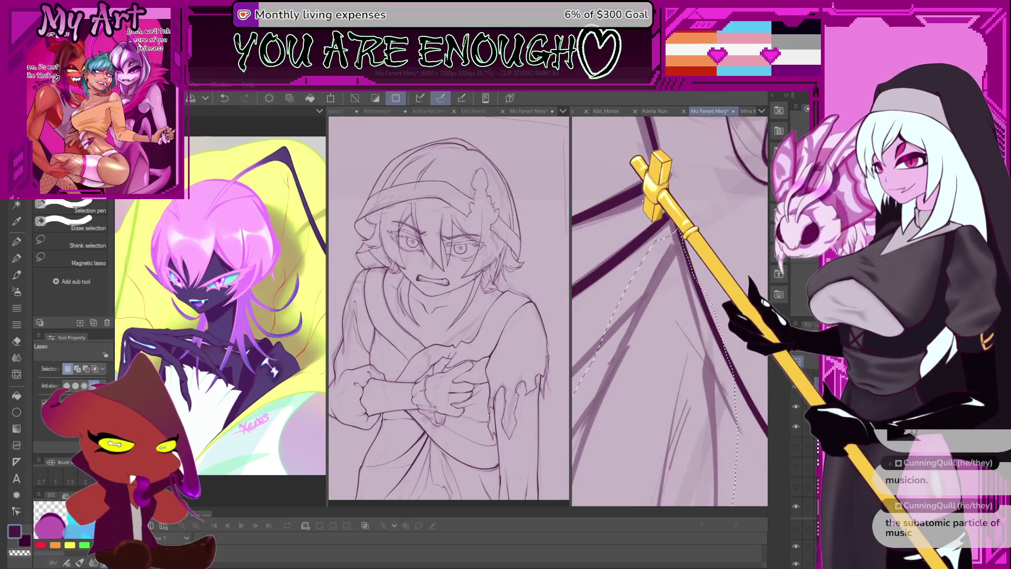
pyautogui.scroll(-2, 668, 322)
pyautogui.scroll(-2, 689, 349)
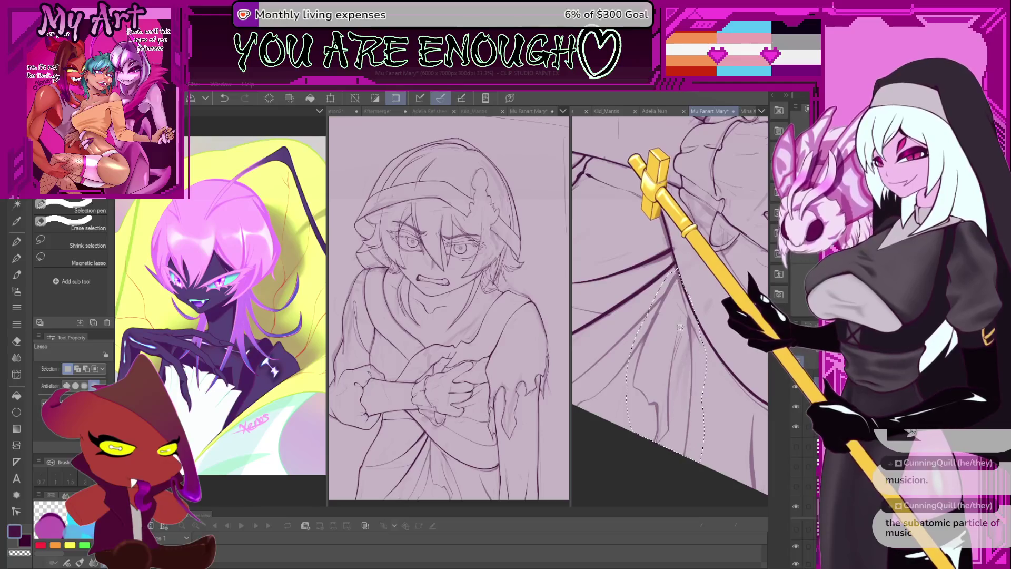
pyautogui.scroll(3, 702, 299)
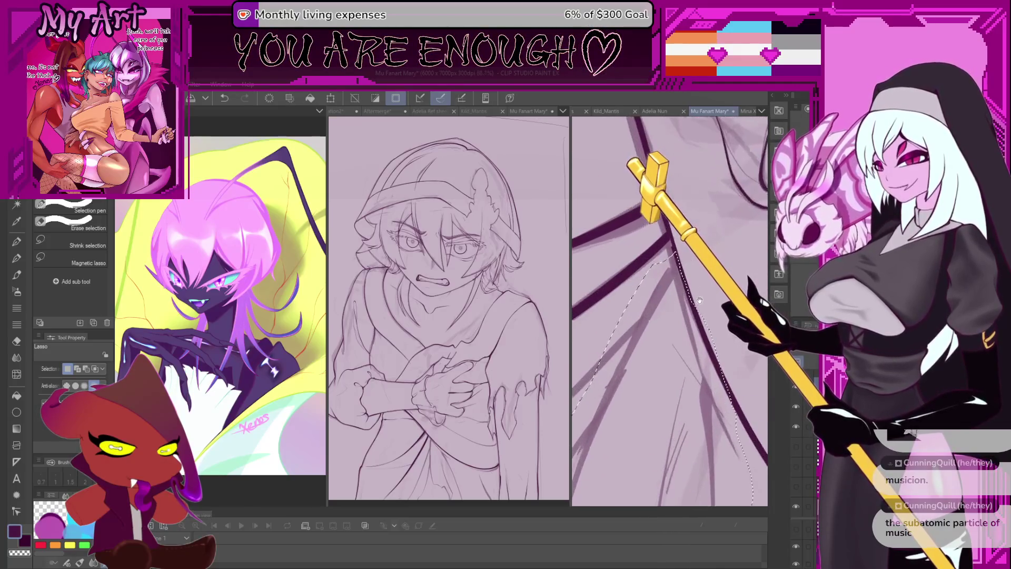
pyautogui.scroll(-1, 702, 298)
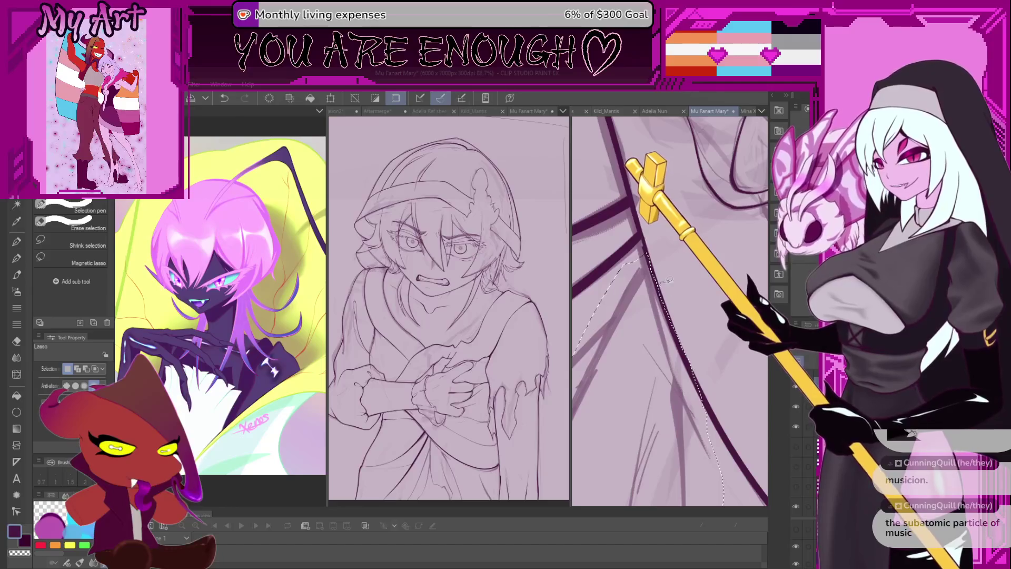
# - Undo once, return to the pen, and frame the selected robe edge in a close-up
pyautogui.hotkey('ctrl', 'z')
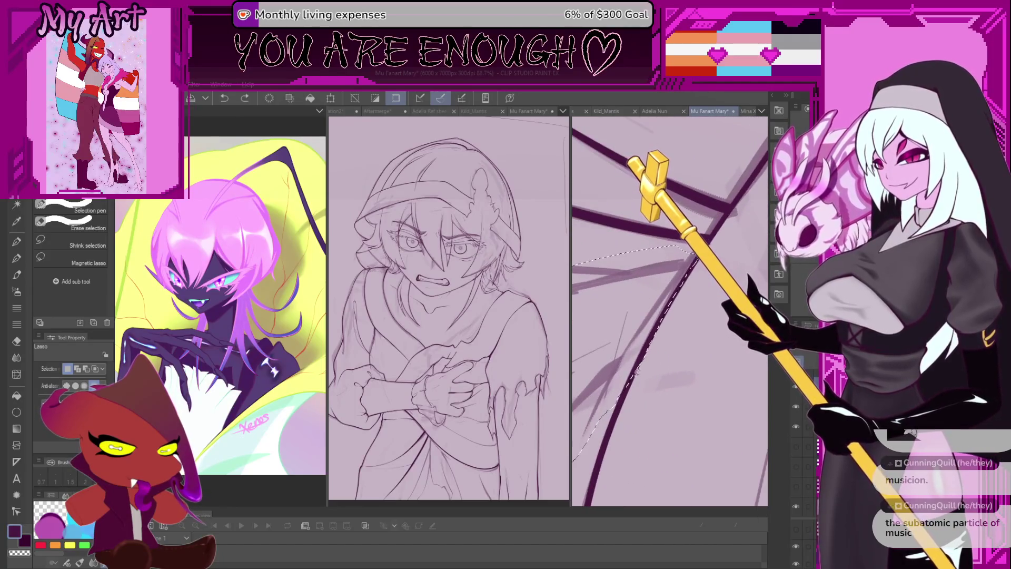
pyautogui.press('p')
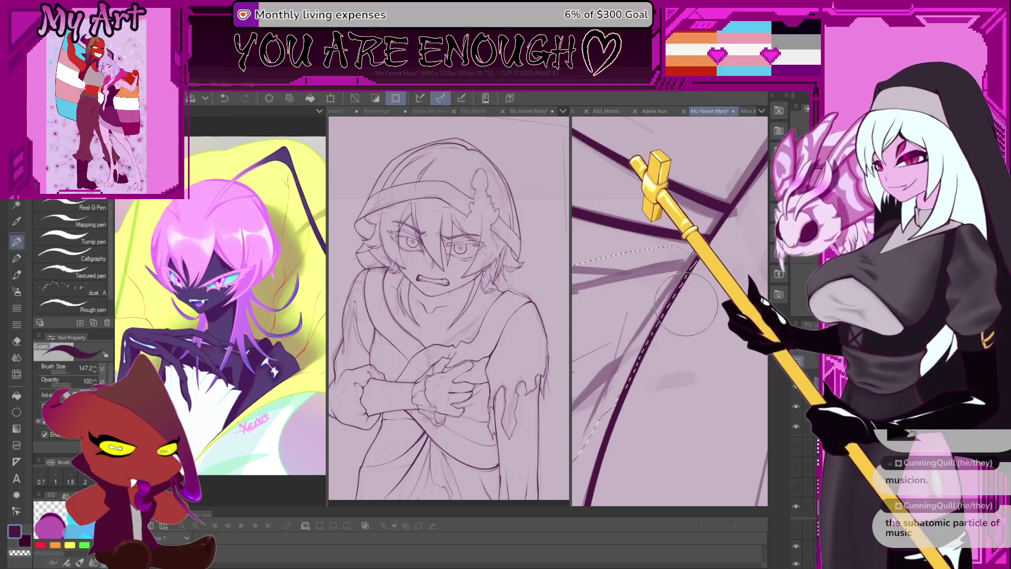
pyautogui.scroll(-2, 661, 350)
pyautogui.moveTo(673, 332); pyautogui.dragTo(656, 285)
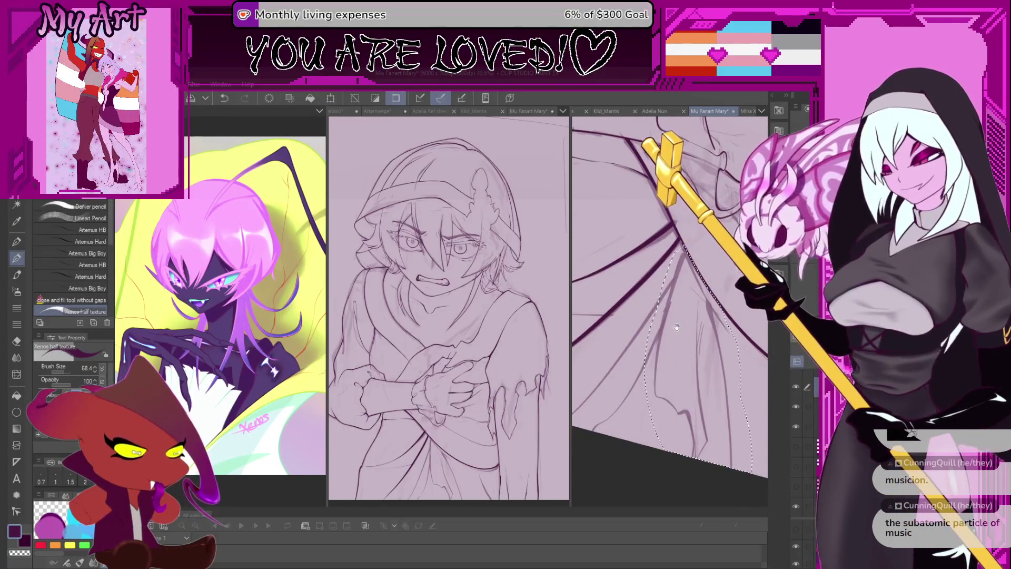
pyautogui.moveTo(676, 326); pyautogui.dragTo(649, 341)
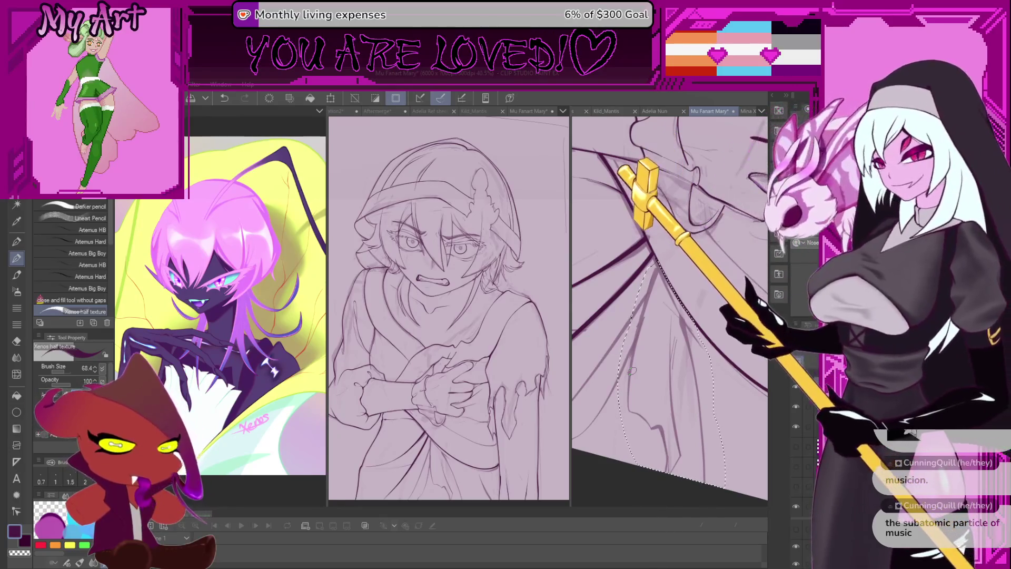
pyautogui.moveTo(653, 283)
pyautogui.mouseDown()
pyautogui.moveTo(662, 346)
pyautogui.moveTo(605, 428)
pyautogui.moveTo(627, 440)
pyautogui.mouseUp()
pyautogui.scroll(1, 614, 427)
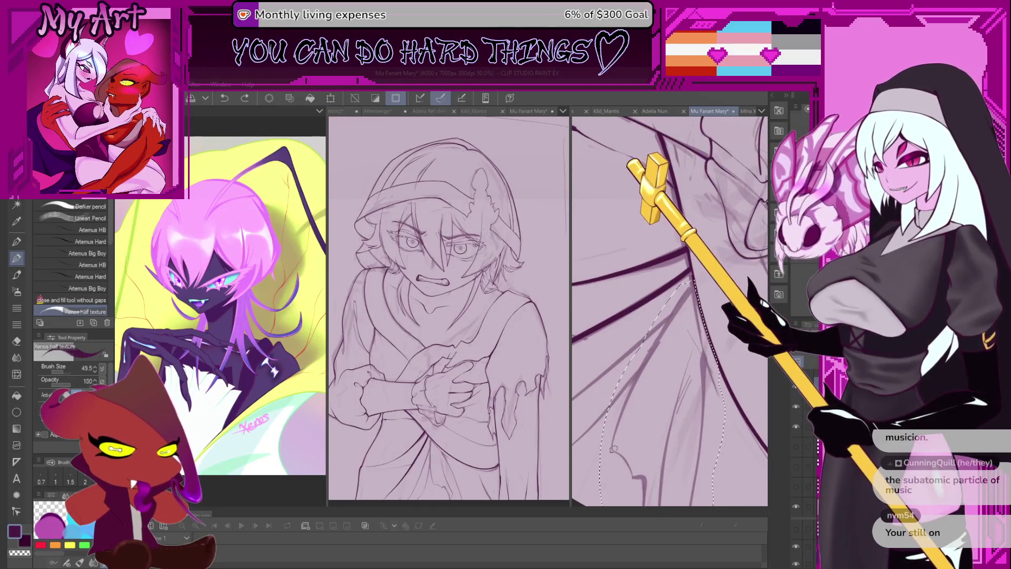
pyautogui.scroll(1, 617, 416)
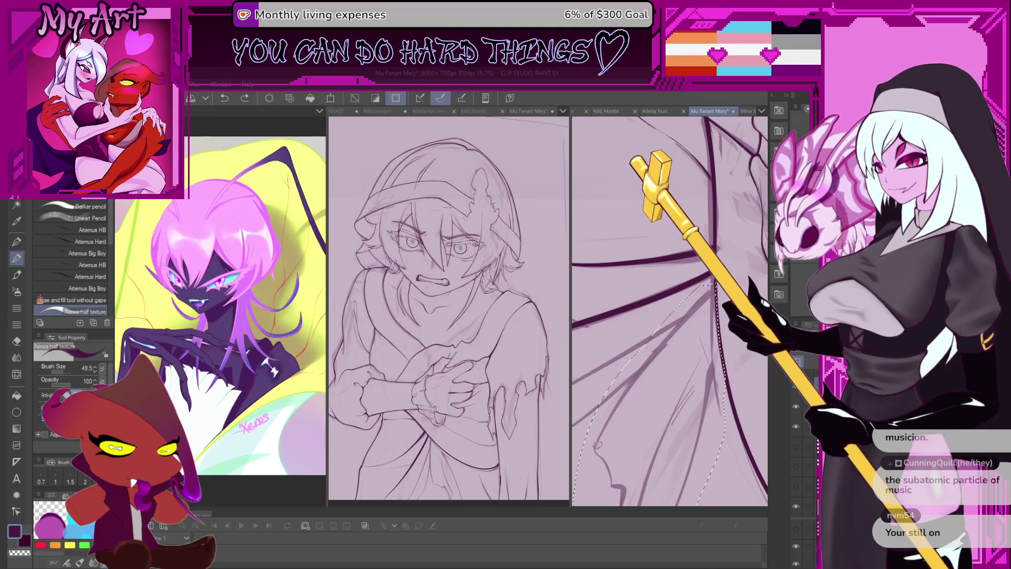
pyautogui.scroll(1, 631, 382)
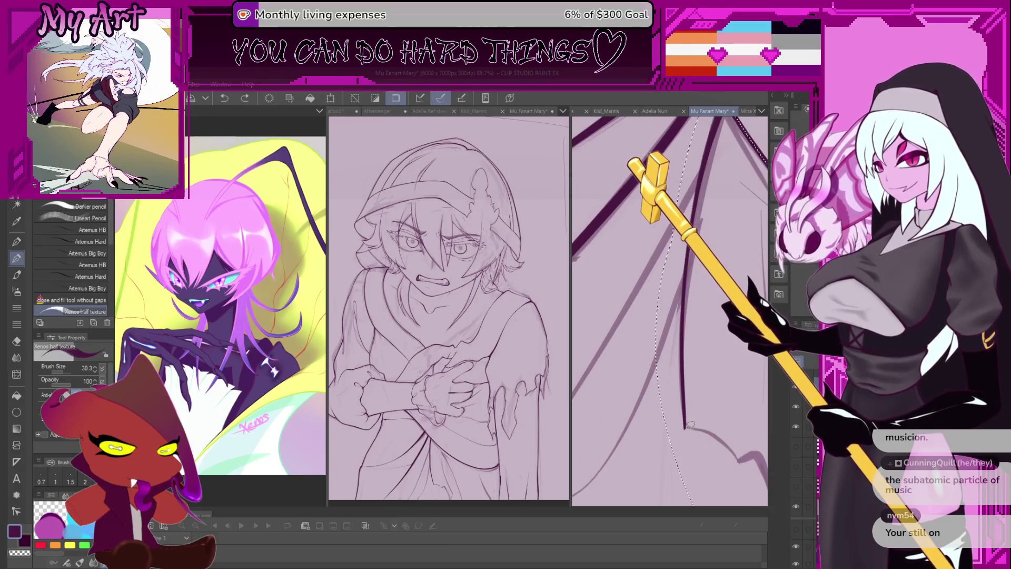
pyautogui.scroll(2, 690, 426)
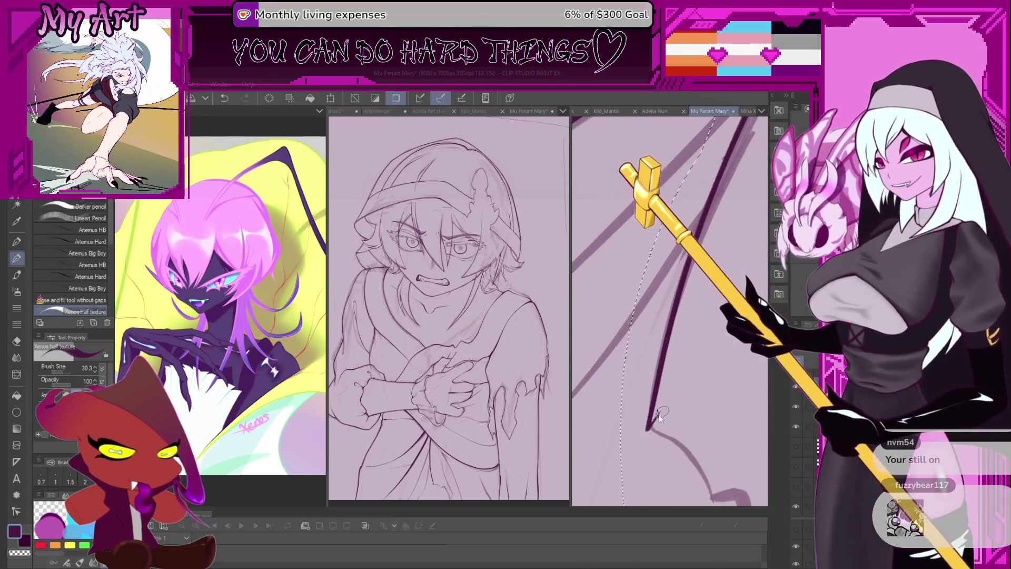
# - Ink two trial strokes along the torn edge and undo each one
pyautogui.moveTo(651, 428)
pyautogui.mouseDown()
pyautogui.moveTo(647, 369)
pyautogui.moveTo(695, 442)
pyautogui.moveTo(714, 405)
pyautogui.moveTo(704, 369)
pyautogui.mouseUp()
pyautogui.hotkey('ctrl', 'z')
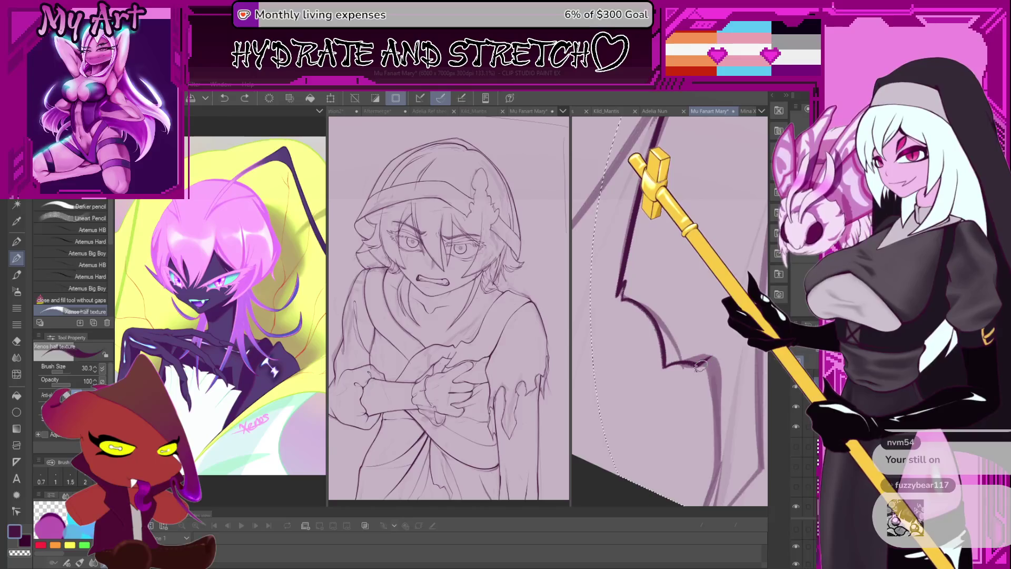
pyautogui.moveTo(719, 480)
pyautogui.mouseDown()
pyautogui.moveTo(706, 411)
pyautogui.moveTo(689, 451)
pyautogui.moveTo(652, 417)
pyautogui.mouseUp()
pyautogui.hotkey('ctrl', 'z')
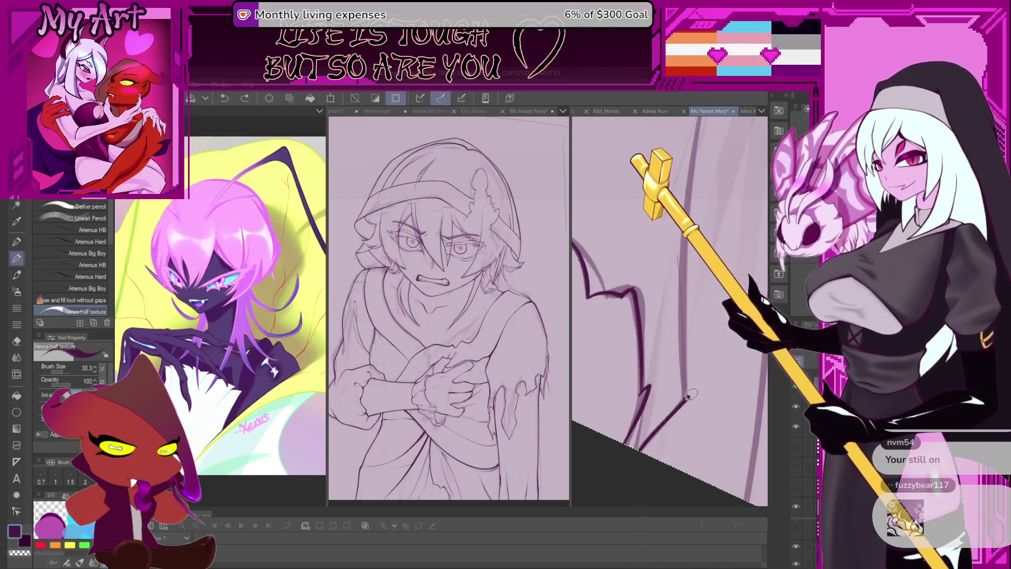
# - Reorient the view along the torn edge and undo the two most recent strokes
pyautogui.scroll(5, 659, 373)
pyautogui.moveTo(659, 373); pyautogui.dragTo(620, 434)
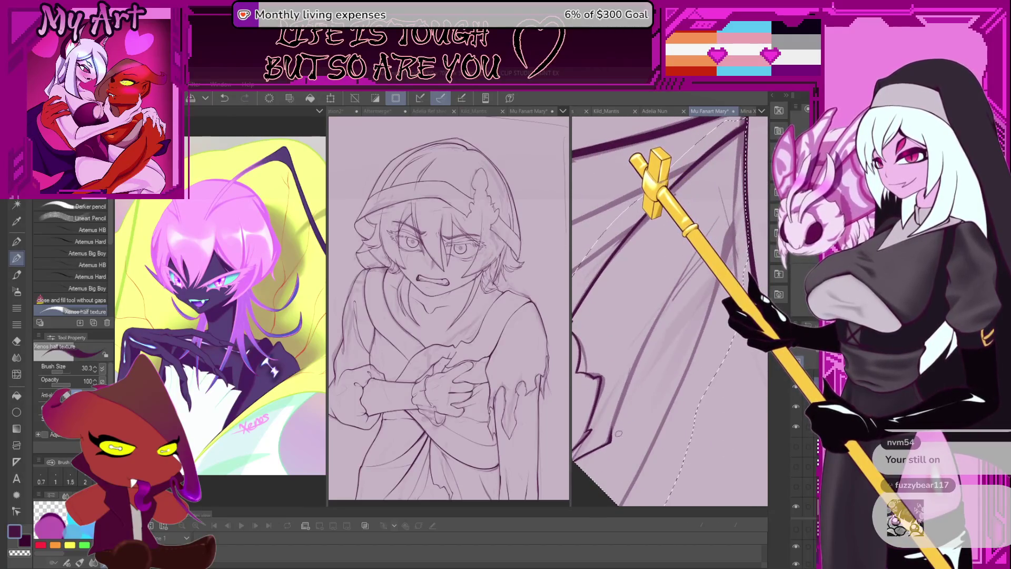
pyautogui.moveTo(649, 344); pyautogui.dragTo(613, 458)
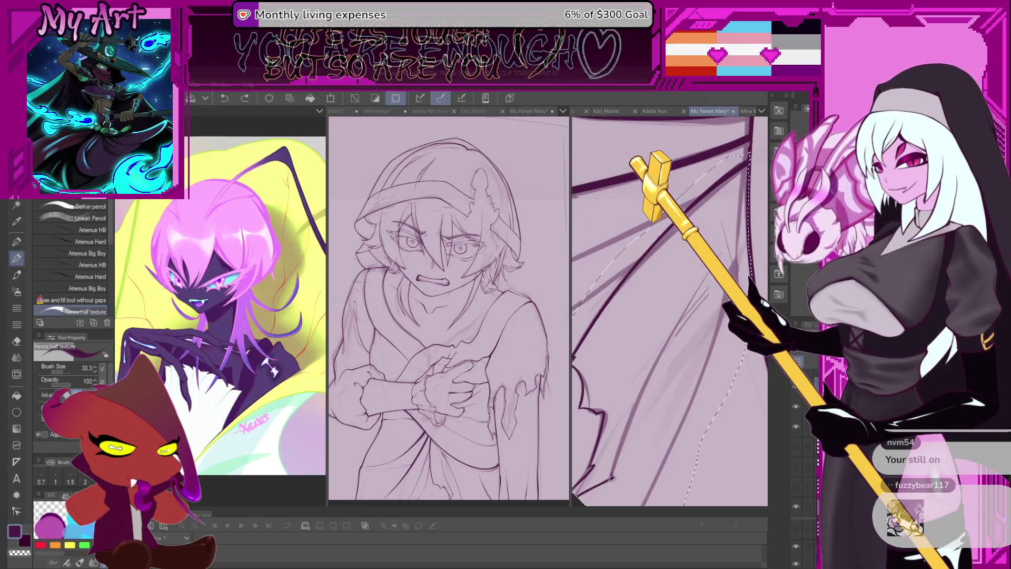
pyautogui.moveTo(611, 478)
pyautogui.mouseDown()
pyautogui.moveTo(607, 441)
pyautogui.moveTo(644, 427)
pyautogui.moveTo(675, 374)
pyautogui.mouseUp()
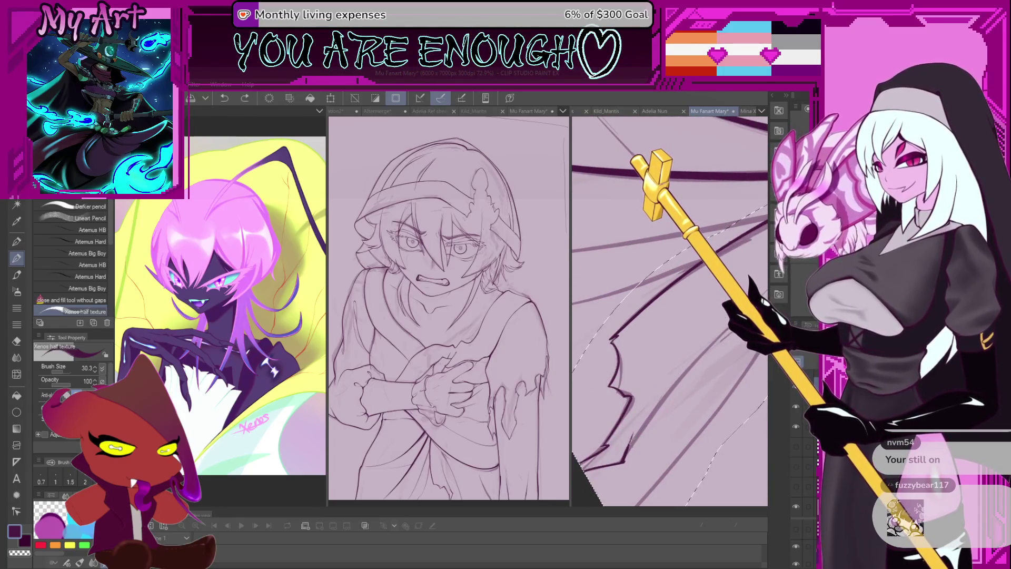
pyautogui.moveTo(772, 283); pyautogui.dragTo(648, 387)
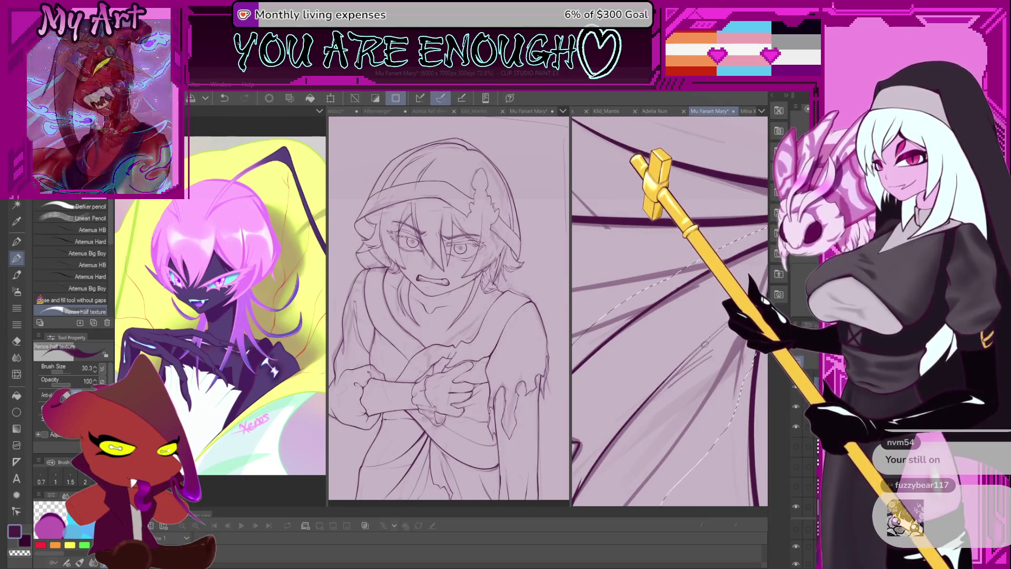
pyautogui.moveTo(696, 349)
pyautogui.mouseDown()
pyautogui.moveTo(721, 389)
pyautogui.moveTo(705, 437)
pyautogui.mouseUp()
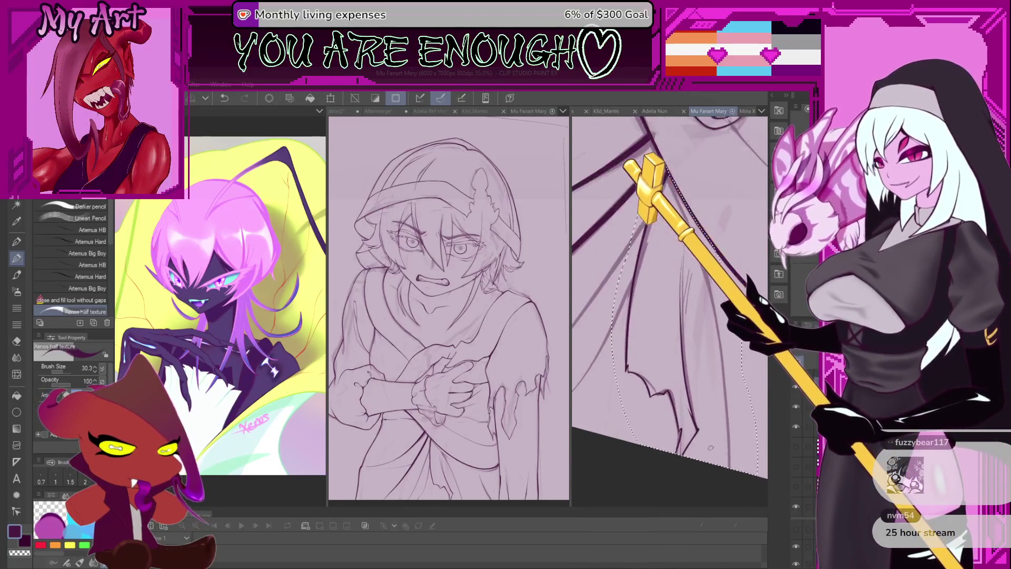
pyautogui.scroll(-3, 704, 435)
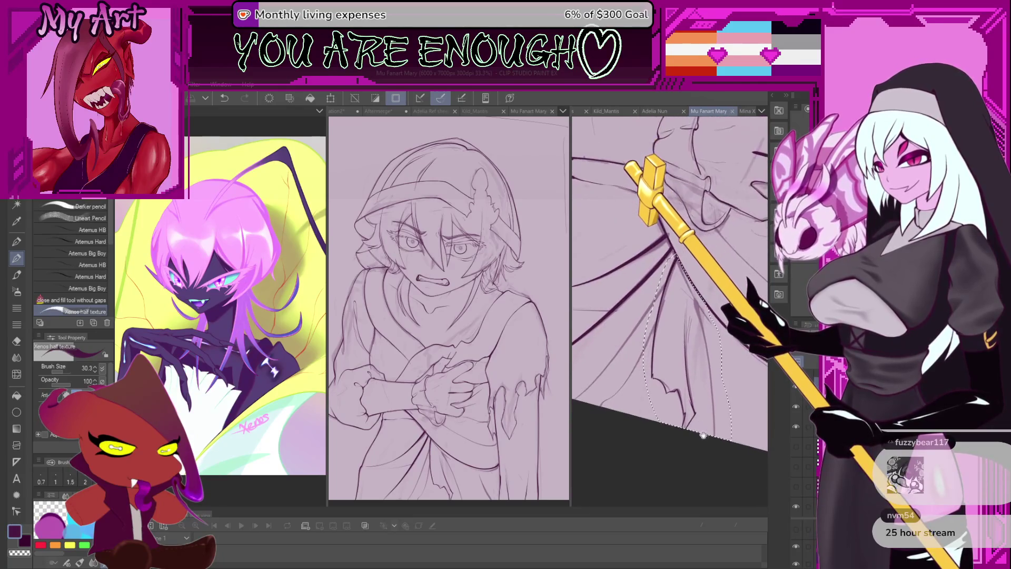
pyautogui.moveTo(706, 428); pyautogui.dragTo(701, 415)
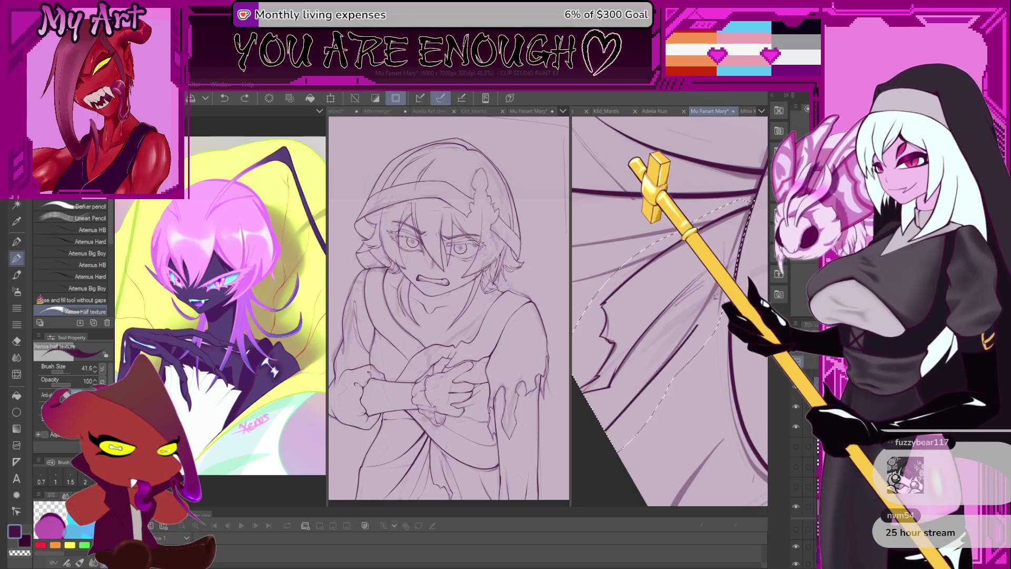
pyautogui.hotkey('ctrl', 'z')
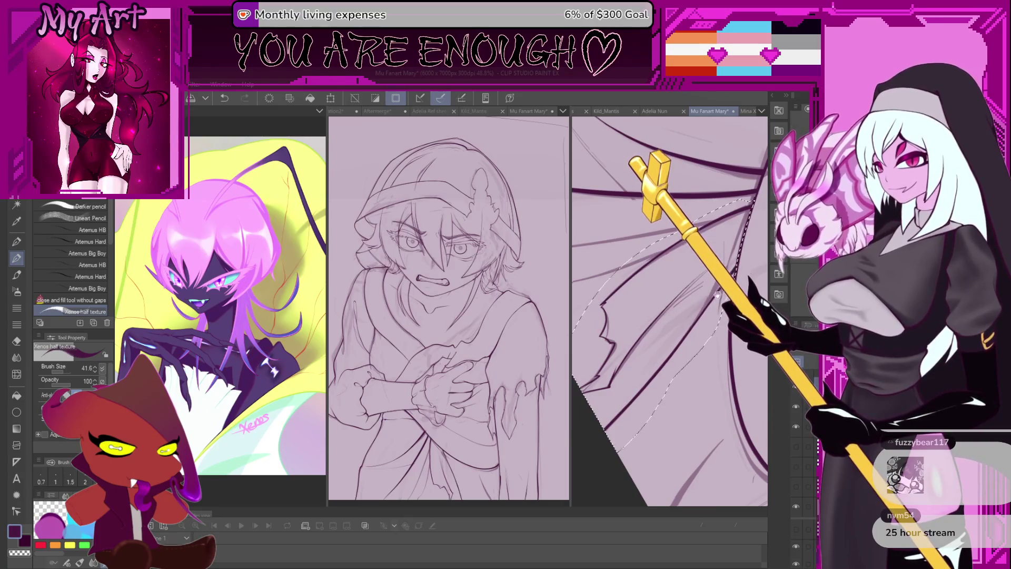
pyautogui.hotkey('ctrl', 'z')
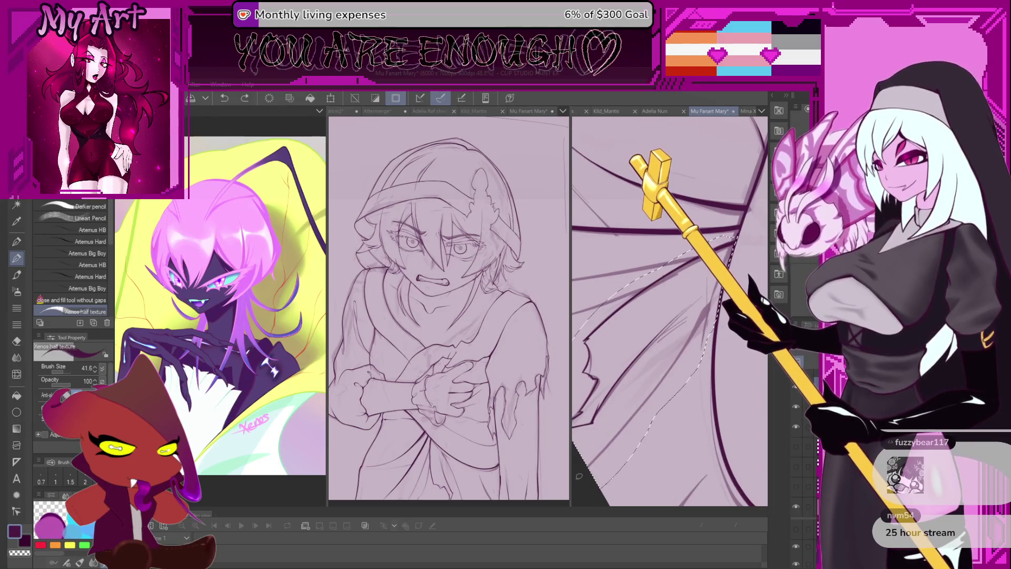
pyautogui.moveTo(734, 272)
pyautogui.mouseDown()
pyautogui.moveTo(662, 477)
pyautogui.moveTo(653, 416)
pyautogui.mouseUp()
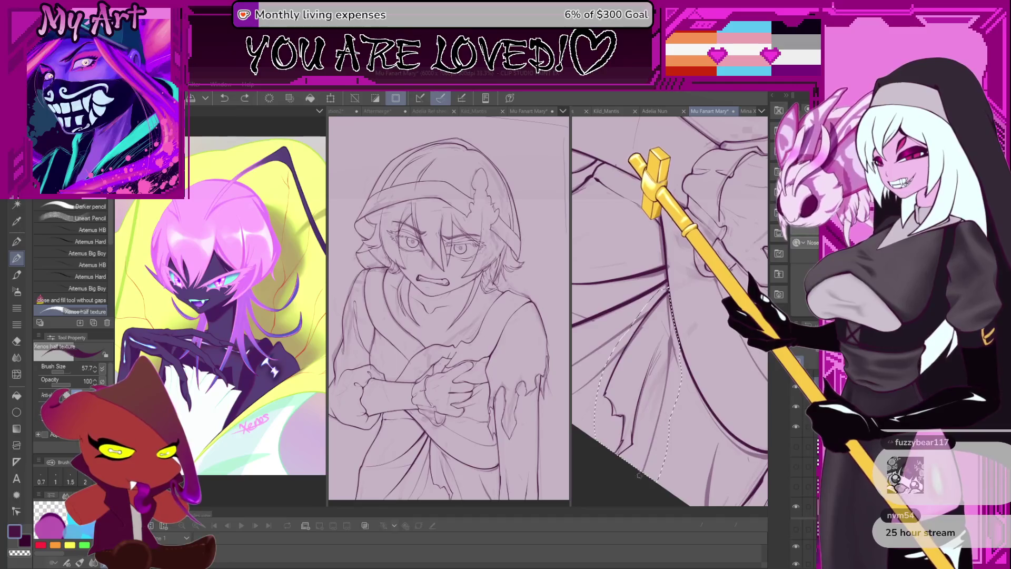
# - Dab ink on the robe, then undo back until the old selection is cleared
pyautogui.click(671, 331)
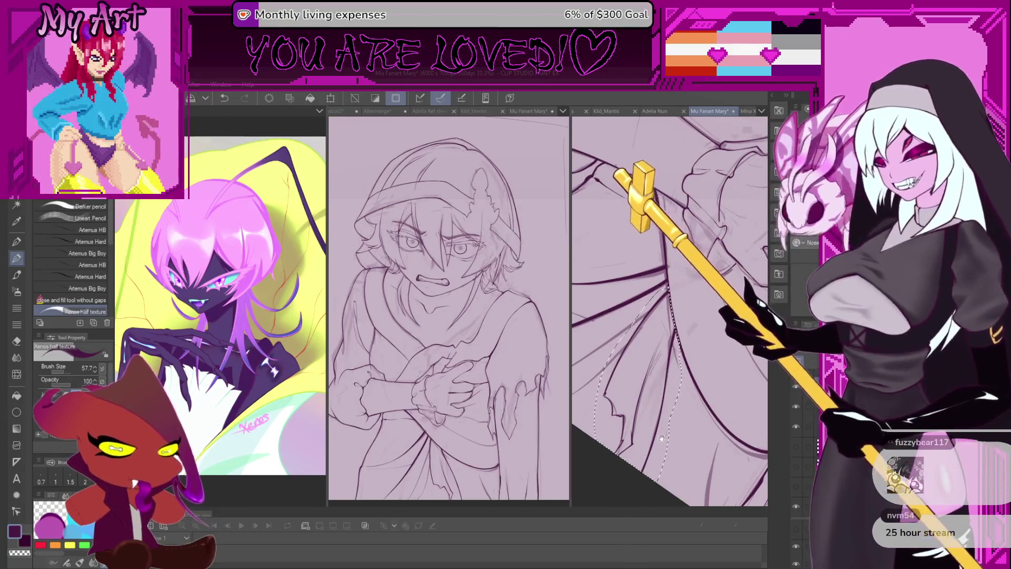
pyautogui.scroll(-3, 665, 377)
pyautogui.scroll(-2, 673, 418)
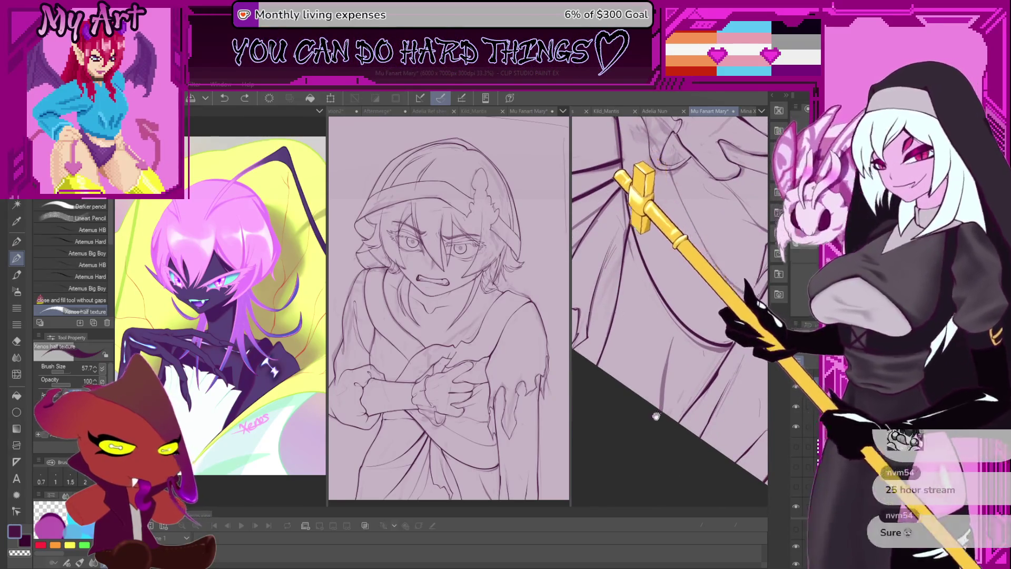
pyautogui.hotkey('ctrl', 'z')
pyautogui.scroll(2, 661, 363)
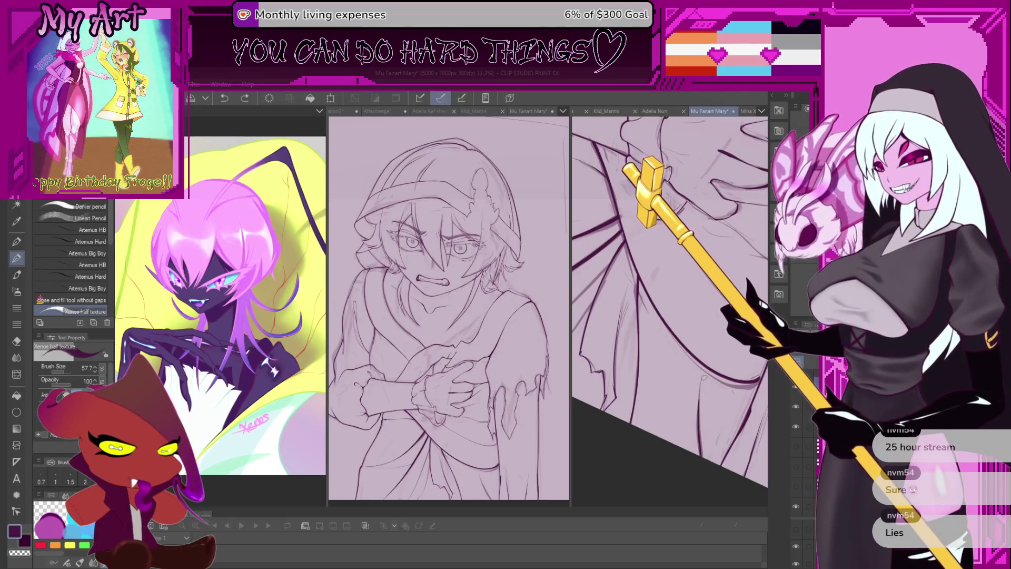
# - Zoom out over the lower robe and switch to the freehand Lasso tool
pyautogui.scroll(-4, 699, 401)
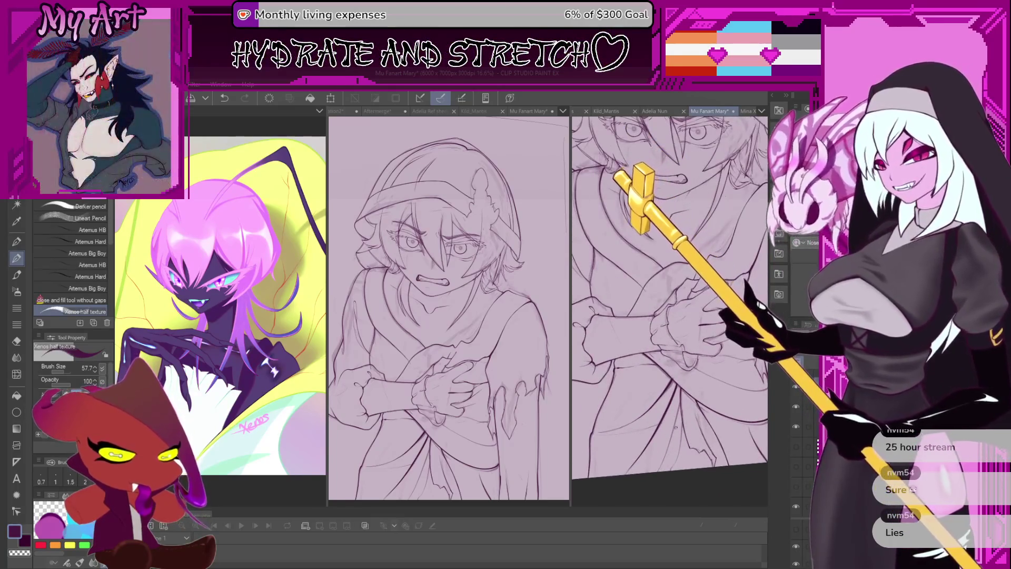
pyautogui.scroll(-1, 680, 395)
pyautogui.scroll(3, 675, 402)
pyautogui.press('m')
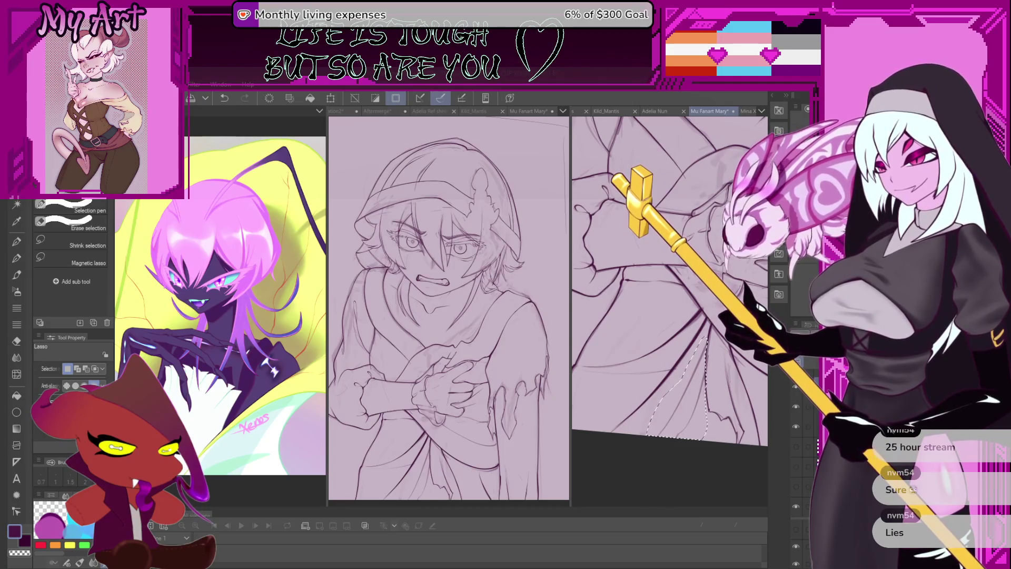
# - Rotate the canvas to the lower robe and undo a stray pencil stroke
pyautogui.scroll(4, 690, 383)
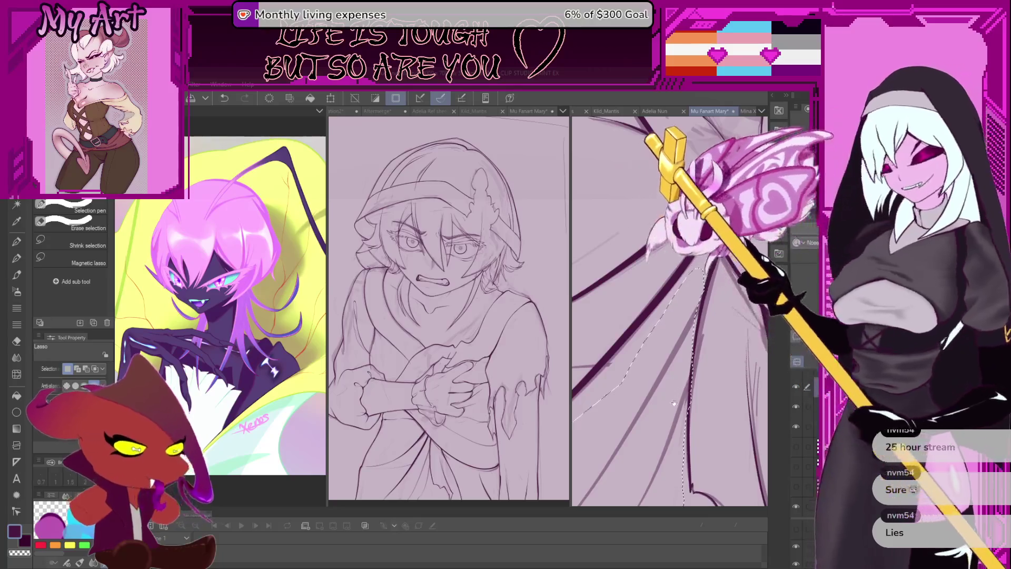
pyautogui.press('^')
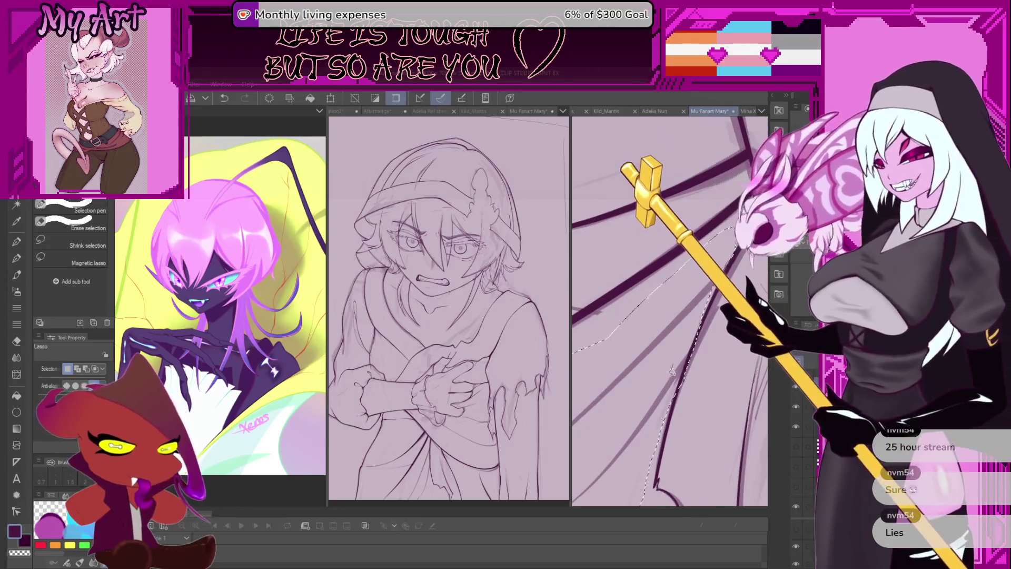
pyautogui.moveTo(717, 308)
pyautogui.mouseDown()
pyautogui.moveTo(702, 322)
pyautogui.moveTo(685, 302)
pyautogui.moveTo(678, 412)
pyautogui.mouseUp()
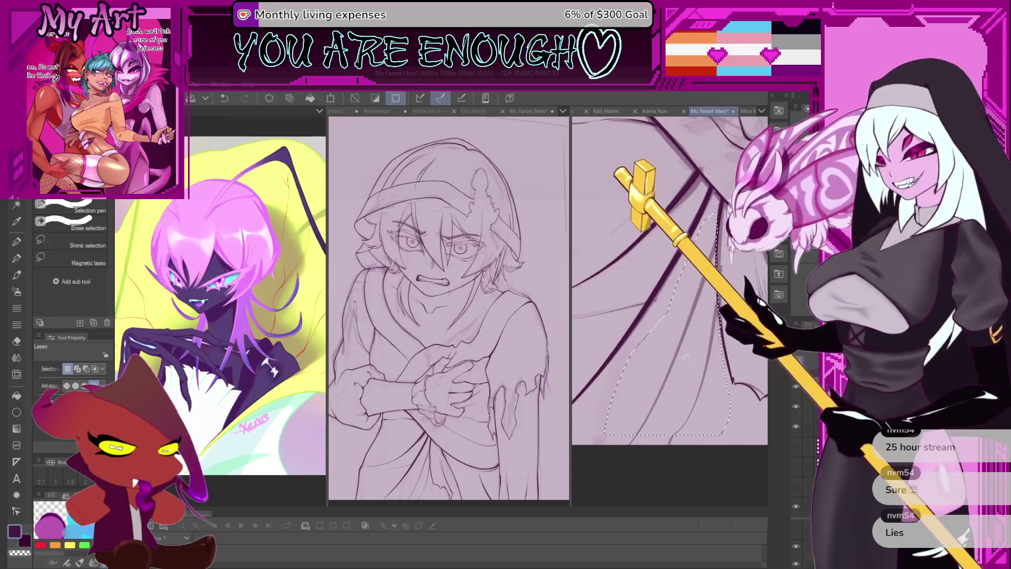
pyautogui.press('p')
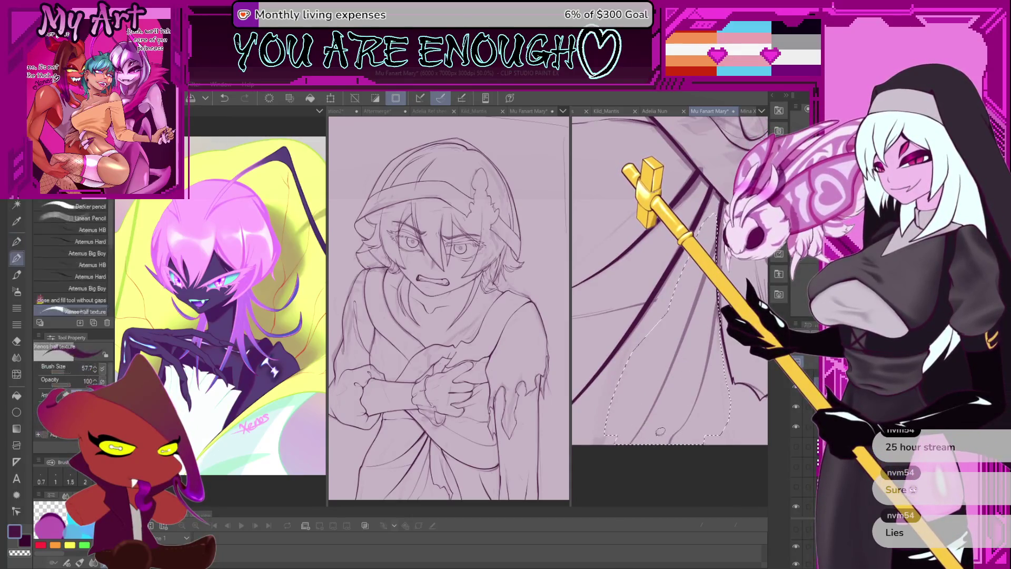
pyautogui.scroll(-2, 633, 435)
pyautogui.hotkey('ctrl', 'z')
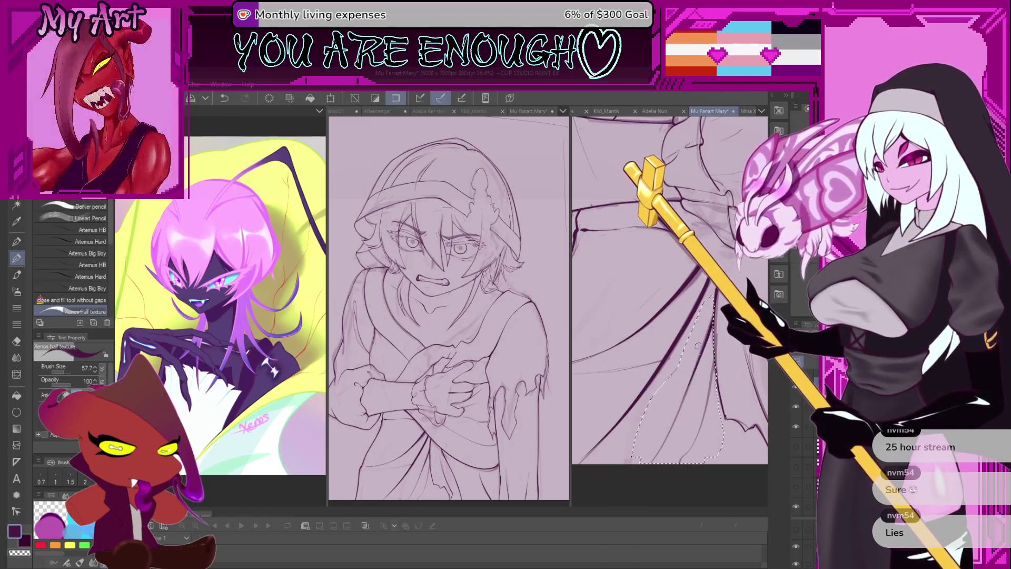
pyautogui.moveTo(649, 406)
pyautogui.mouseDown()
pyautogui.moveTo(641, 456)
pyautogui.moveTo(663, 432)
pyautogui.moveTo(643, 444)
pyautogui.mouseUp()
pyautogui.hotkey('ctrl', 'z')
pyautogui.hotkey('ctrl', 'z')
pyautogui.hotkey('ctrl', 'z')
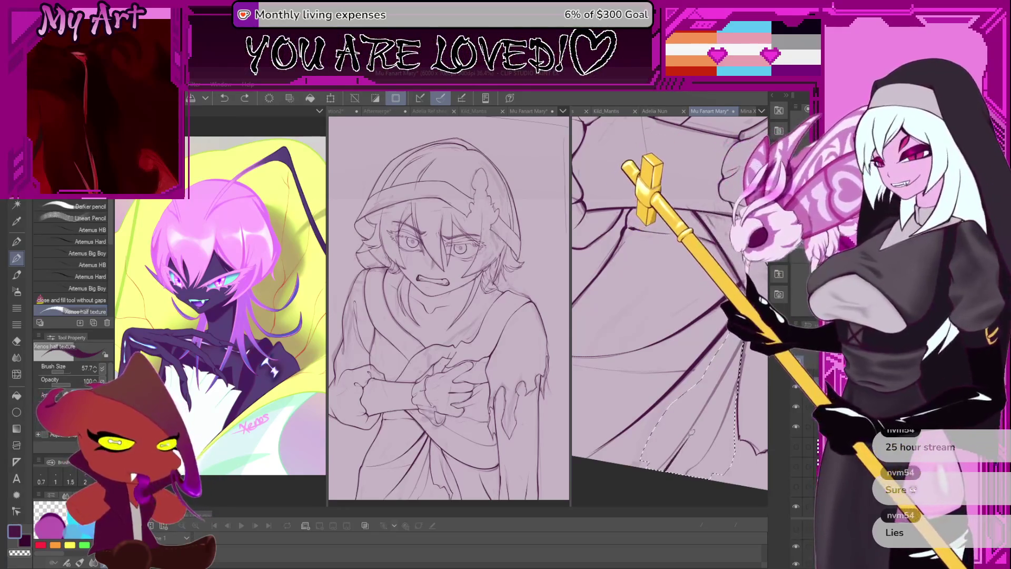
# - Ink jagged fold lines across the lower robe inside the lasso selection
pyautogui.scroll(3, 669, 452)
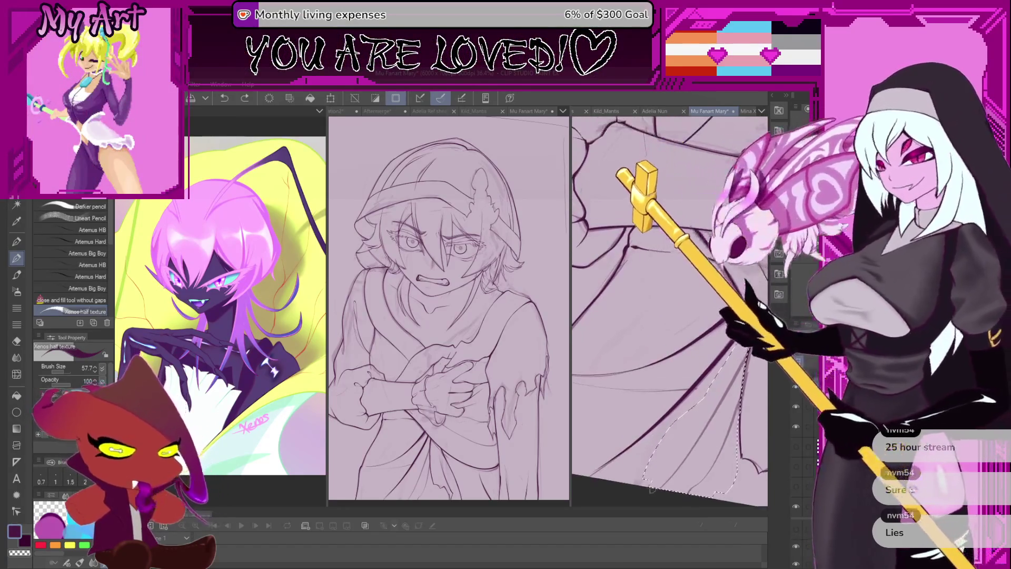
pyautogui.moveTo(653, 498); pyautogui.dragTo(708, 424)
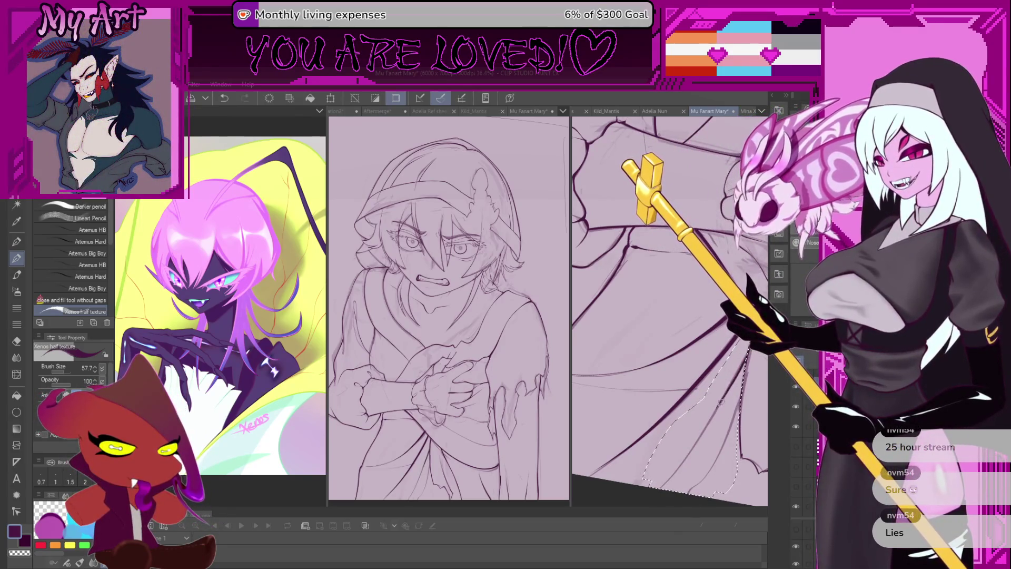
pyautogui.moveTo(701, 442); pyautogui.dragTo(653, 481)
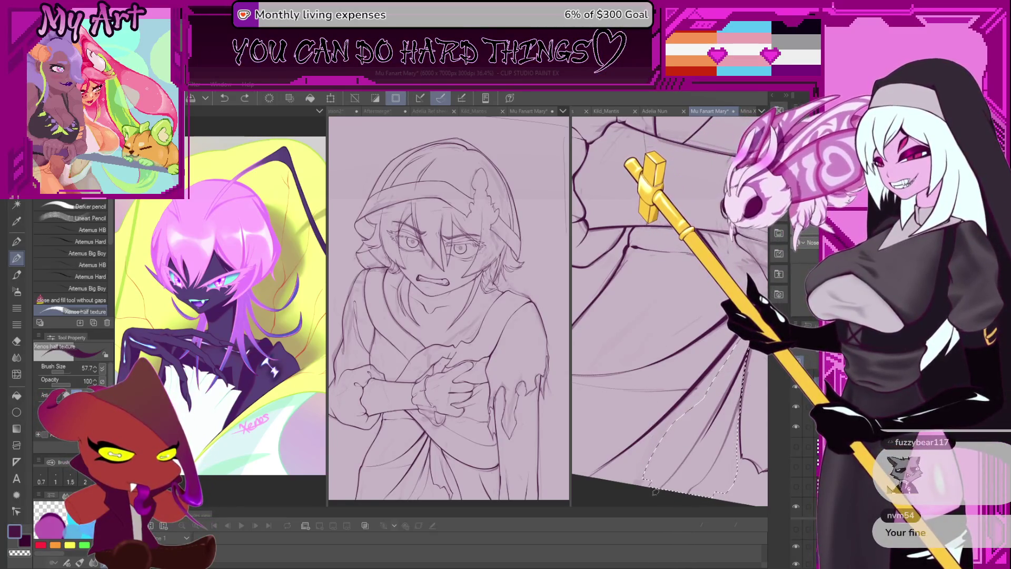
pyautogui.moveTo(651, 491)
pyautogui.mouseDown()
pyautogui.moveTo(695, 445)
pyautogui.moveTo(688, 481)
pyautogui.mouseUp()
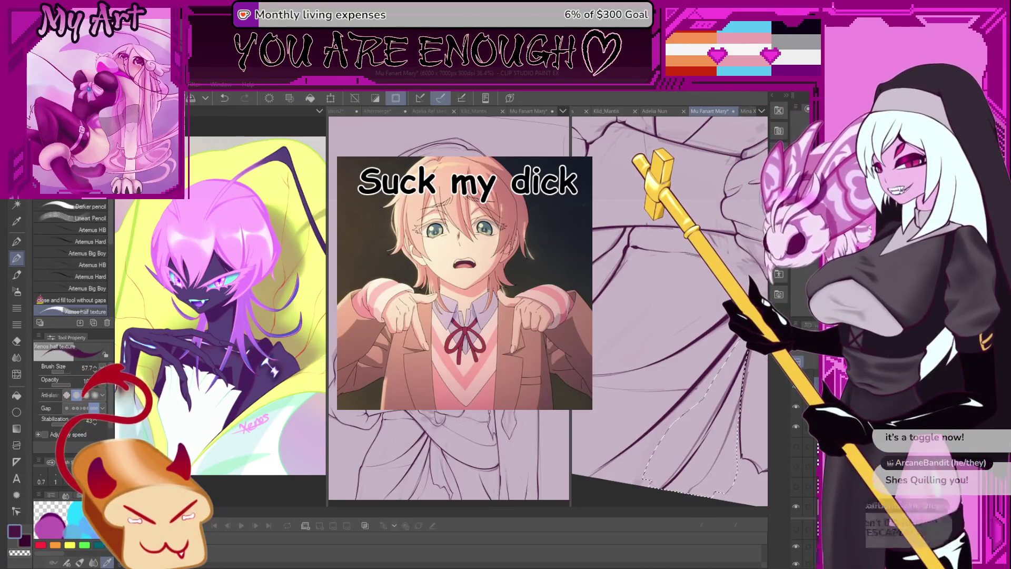
# - Switch to the Illustration3 document and pan and zoom around the 'Shhh' stick-figure doodle
pyautogui.hotkey('ctrl', 'Tab')
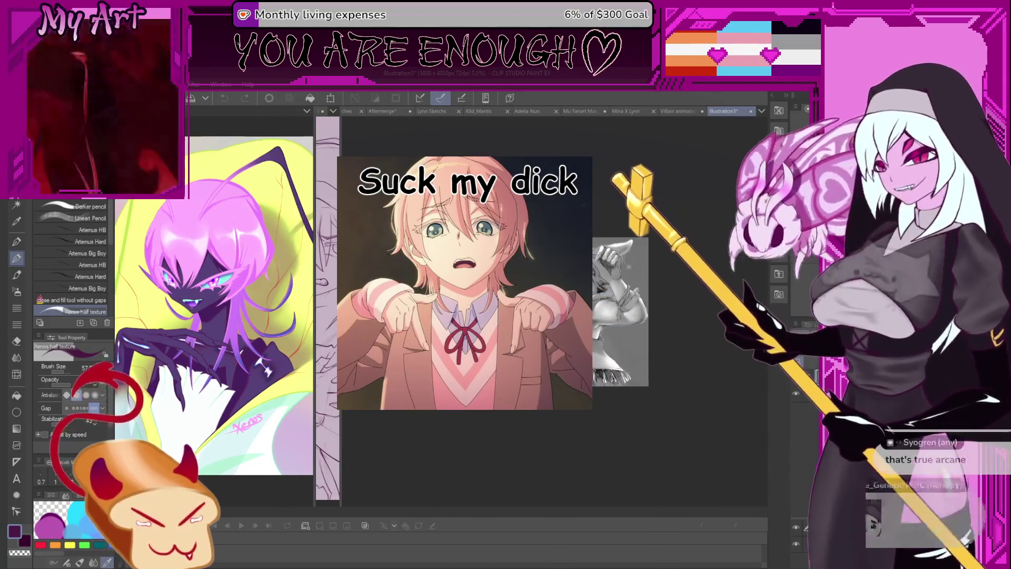
pyautogui.scroll(5, 553, 300)
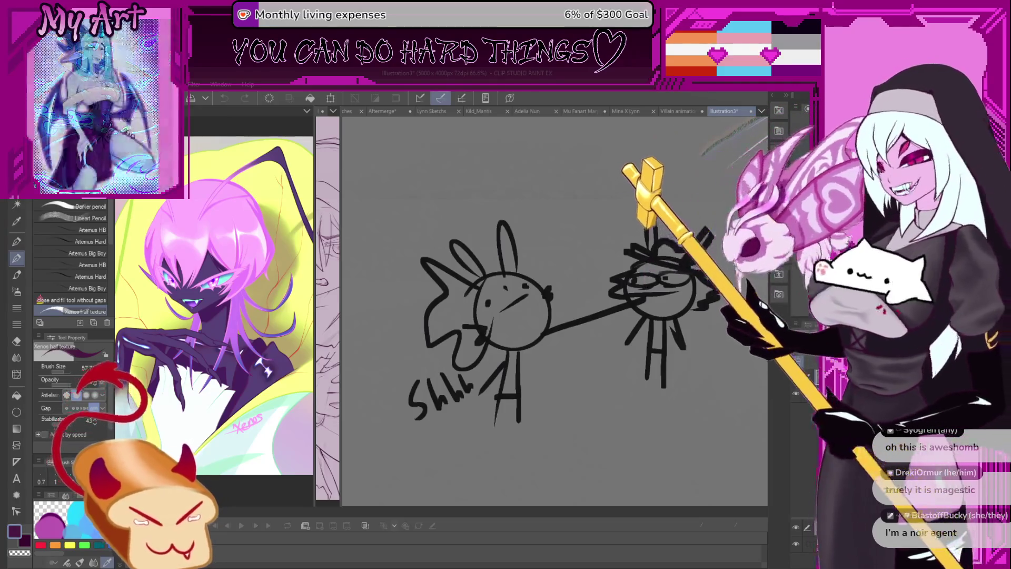
pyautogui.moveTo(557, 221)
pyautogui.mouseDown()
pyautogui.moveTo(509, 198)
pyautogui.moveTo(520, 209)
pyautogui.moveTo(497, 232)
pyautogui.moveTo(615, 301)
pyautogui.mouseUp()
pyautogui.scroll(-6, 615, 301)
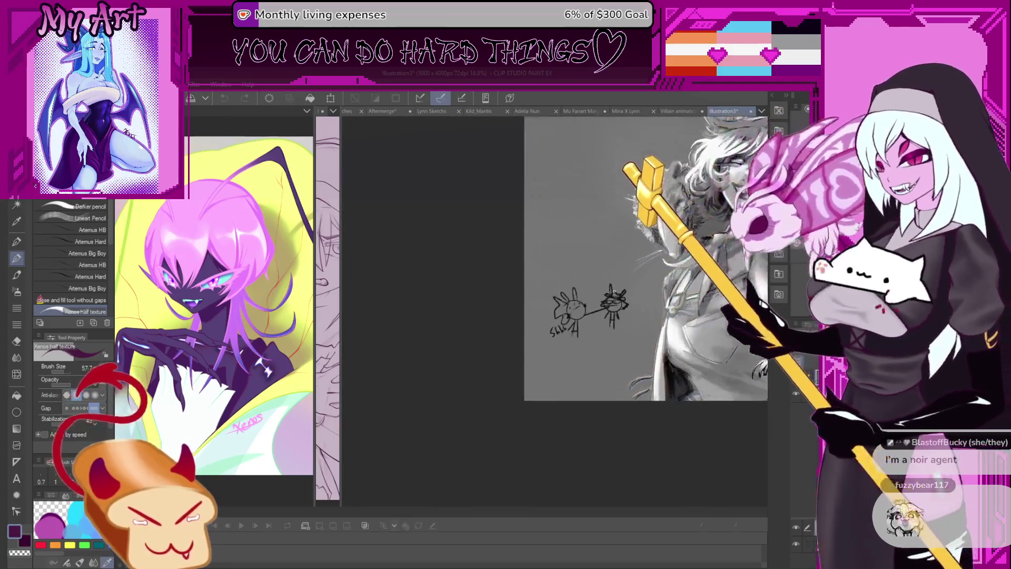
pyautogui.scroll(3, 623, 317)
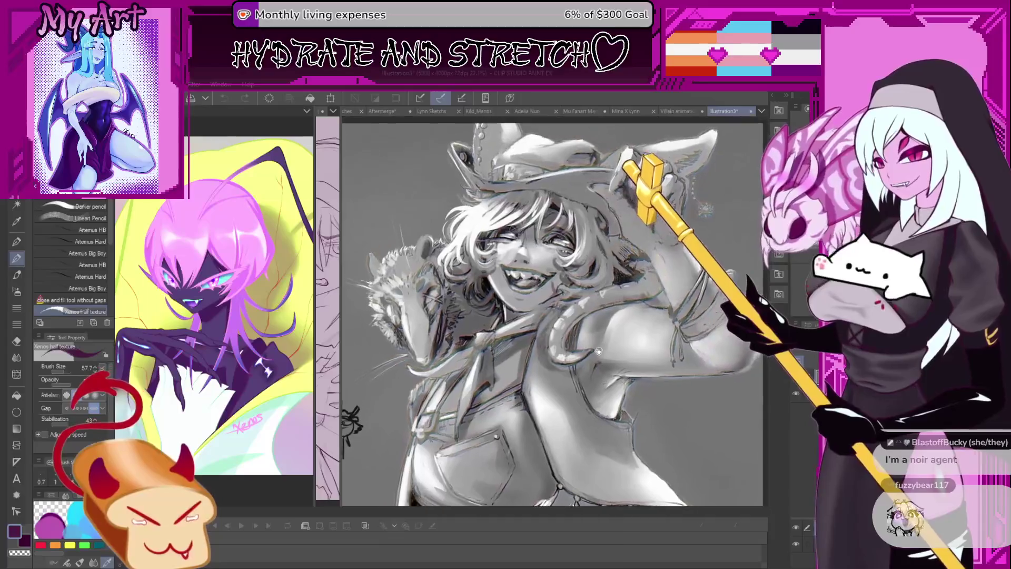
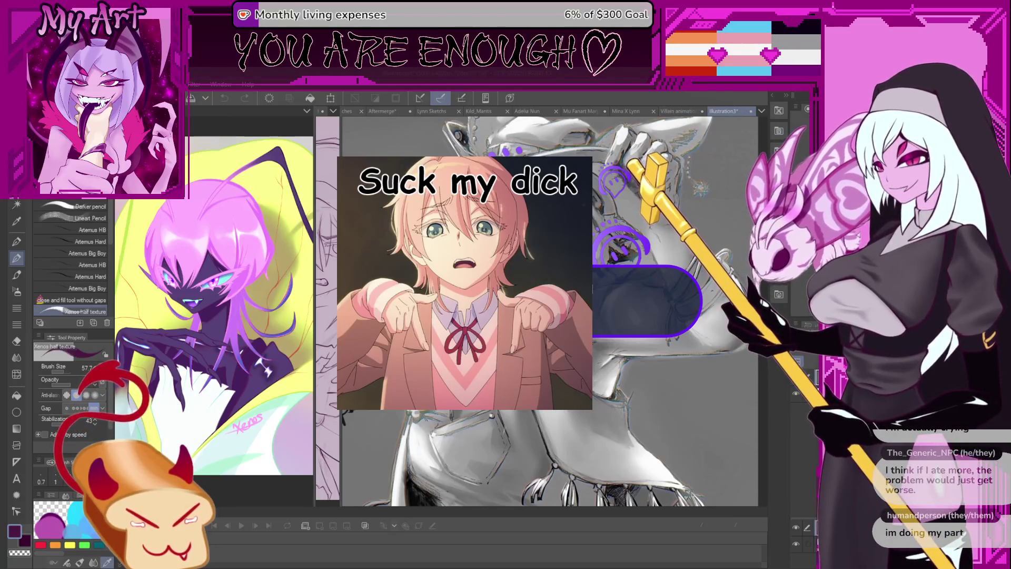
# - Close Illustration3, switch to the Mu Fanart Mary canvas, and widen its left view
pyautogui.hotkey('ctrl', 'w')
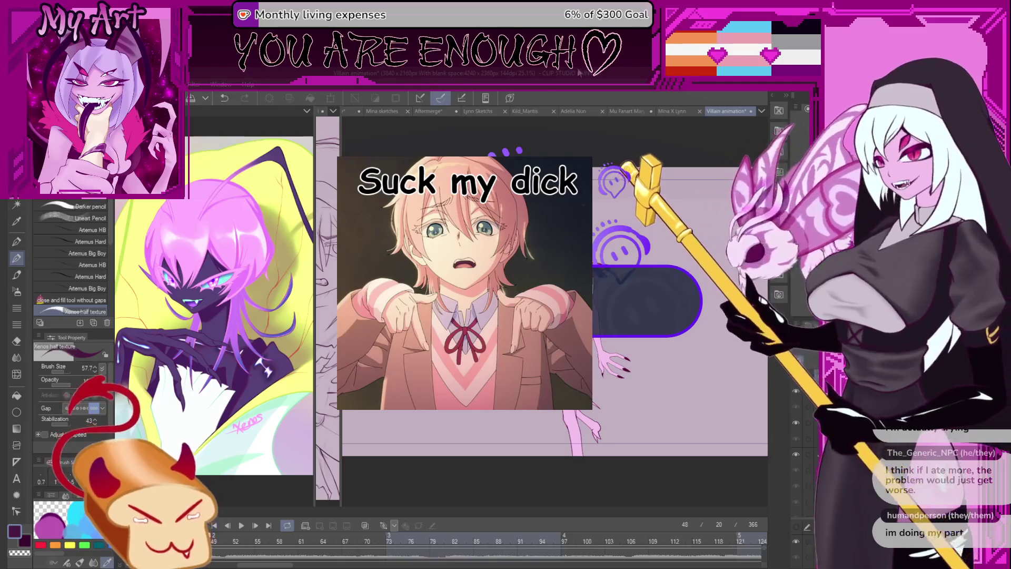
pyautogui.click(617, 113)
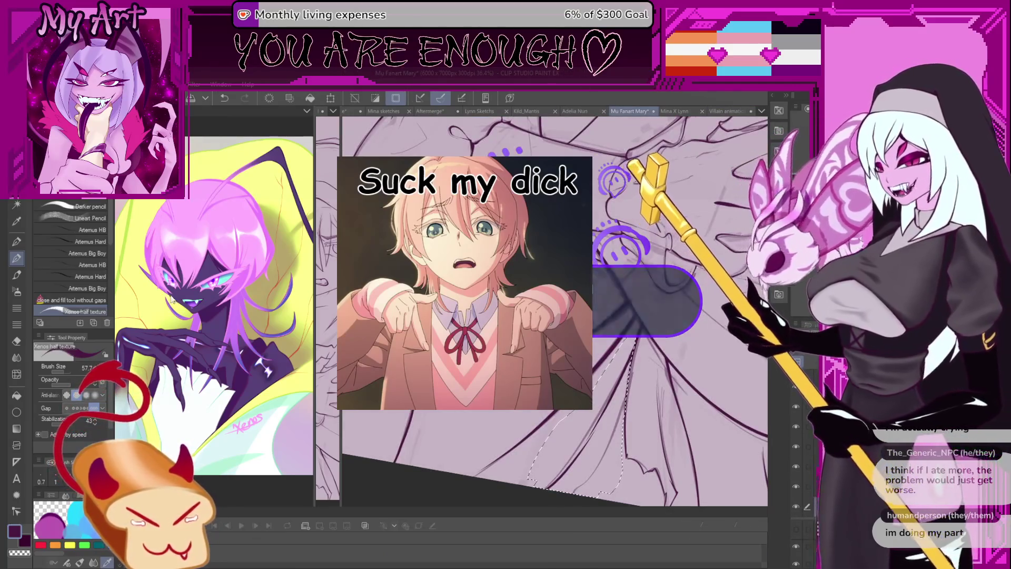
pyautogui.moveTo(340, 305); pyautogui.dragTo(530, 306)
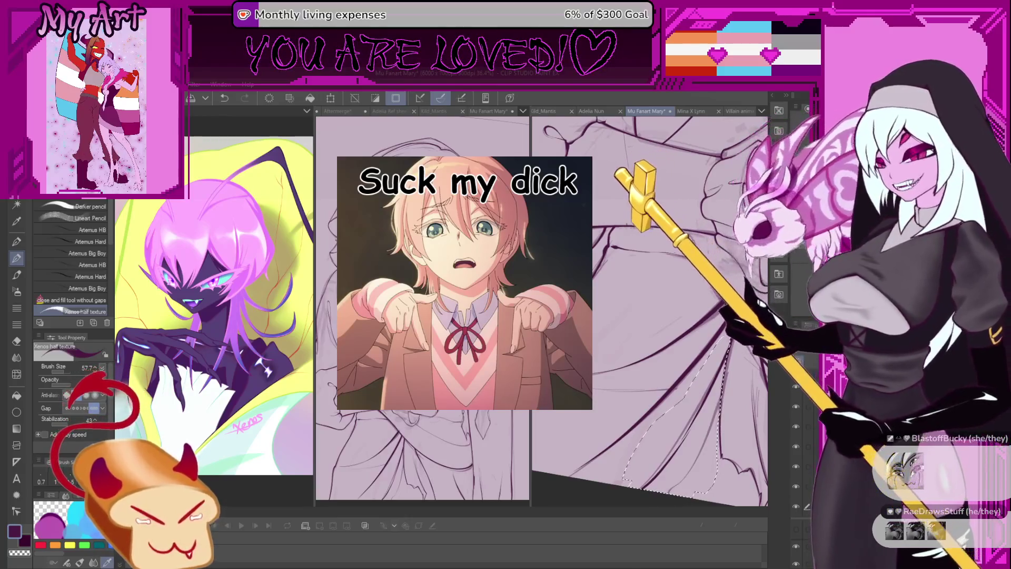
pyautogui.scroll(-2, 685, 410)
pyautogui.scroll(-2, 632, 432)
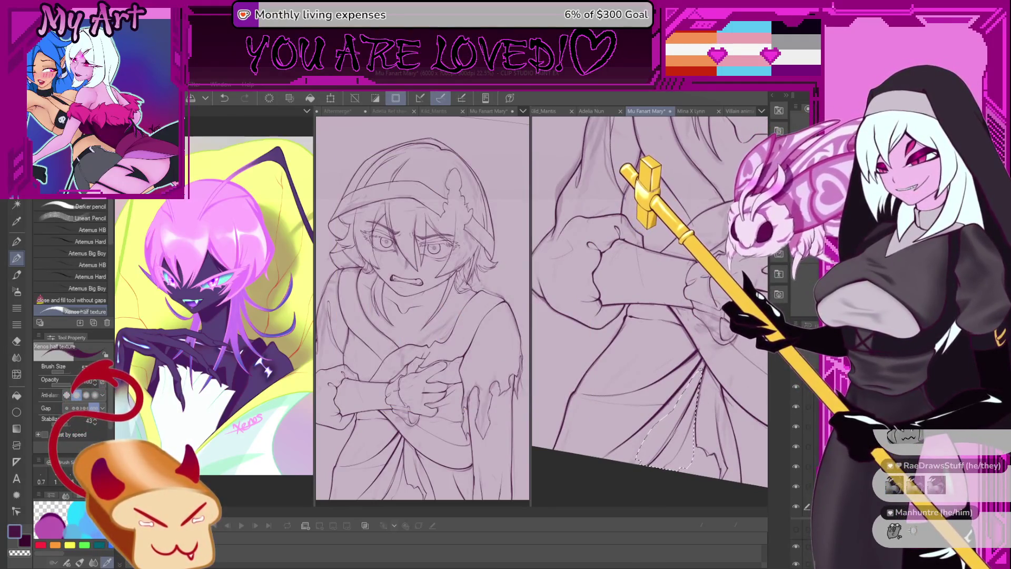
pyautogui.scroll(-2, 698, 329)
pyautogui.scroll(2, 679, 463)
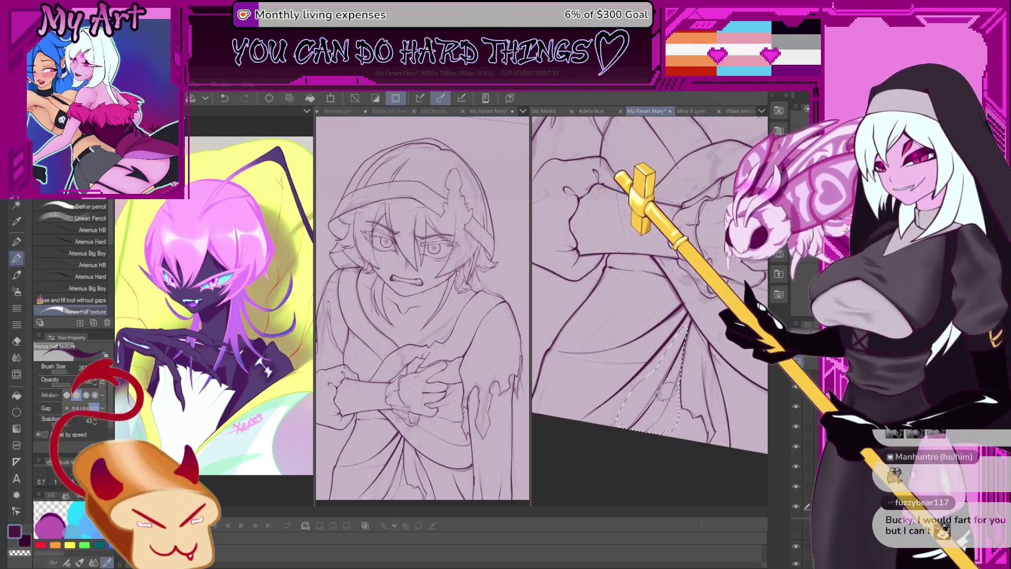
pyautogui.scroll(2, 666, 390)
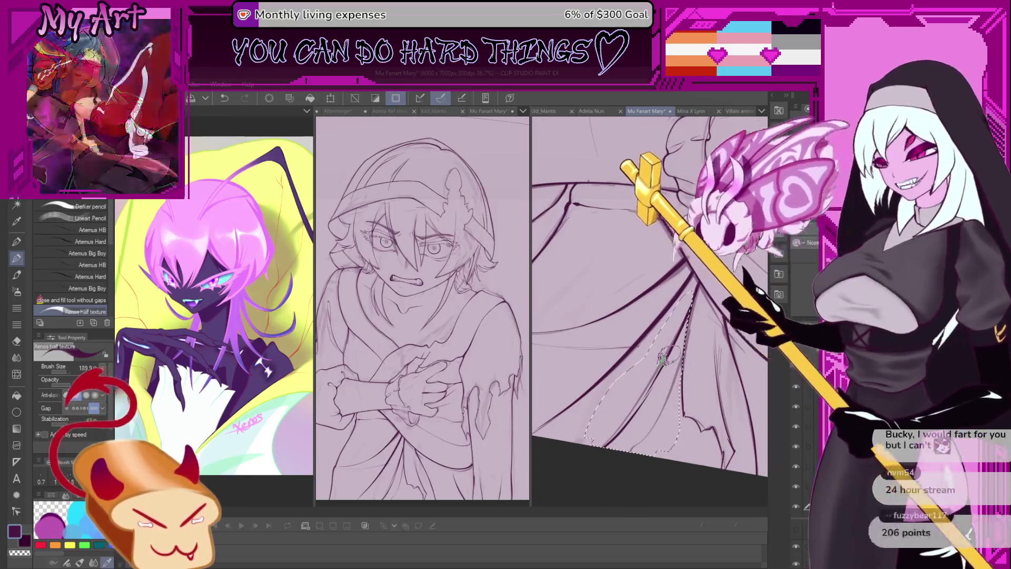
pyautogui.press(']')
pyautogui.scroll(2, 655, 395)
pyautogui.press('[')
pyautogui.press('[')
pyautogui.press('[')
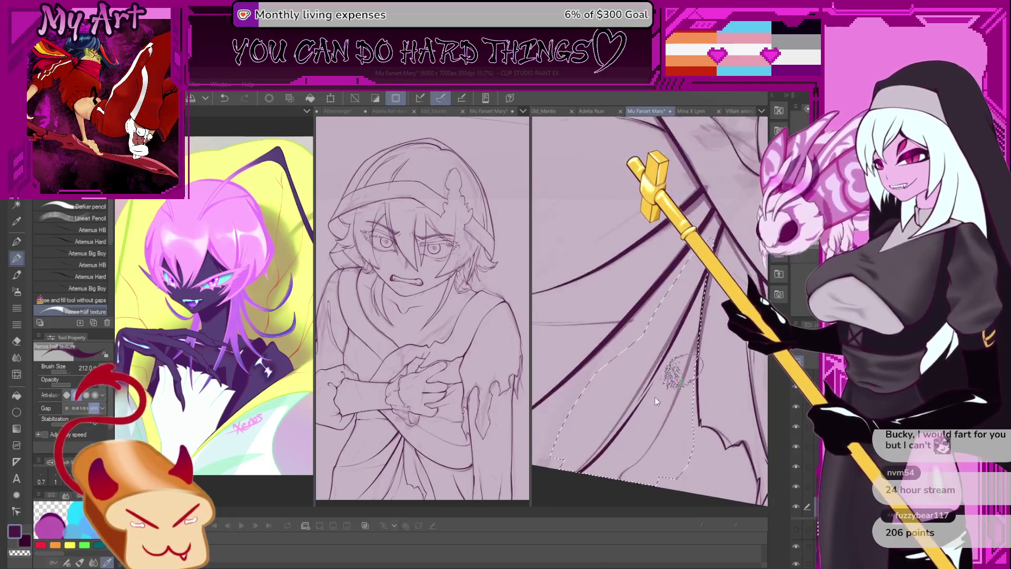
pyautogui.press('-')
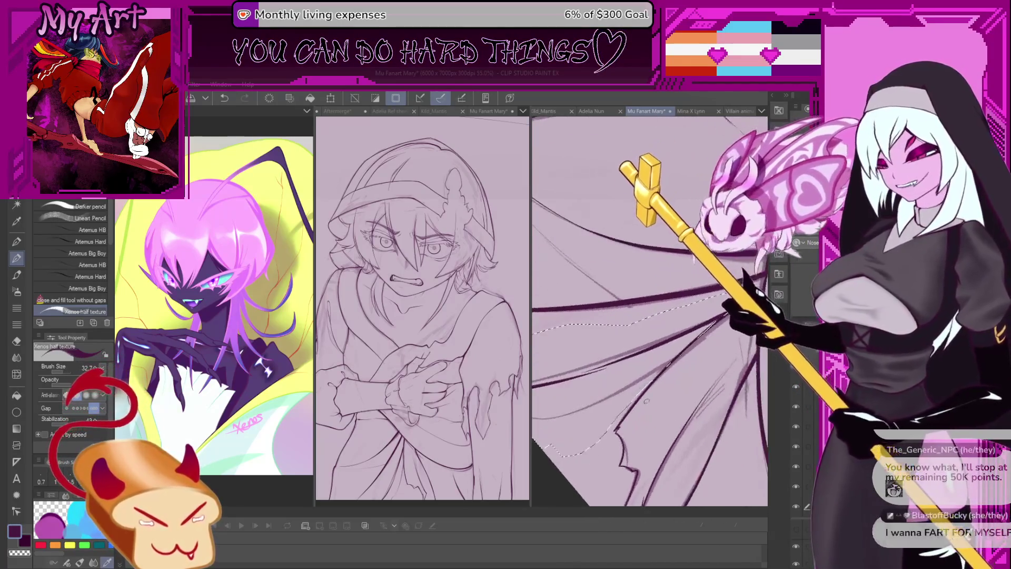
pyautogui.press('-')
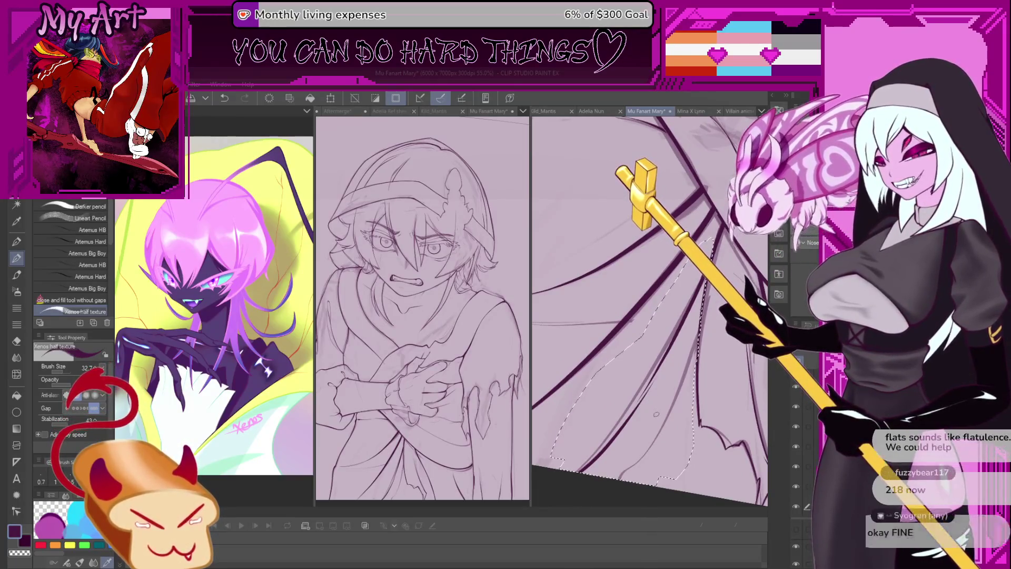
pyautogui.press('-')
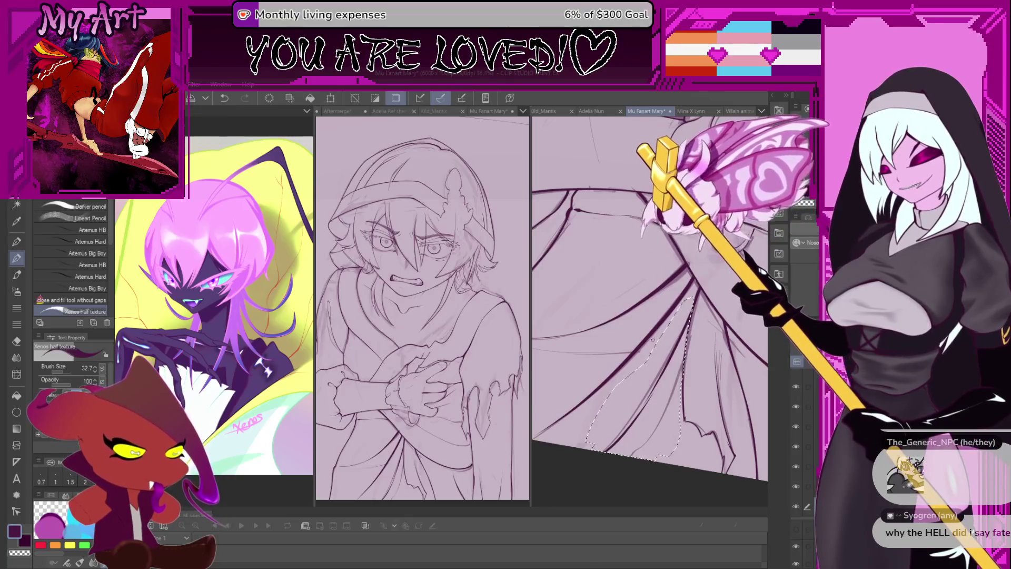
# - Tilt the view, switch to the G-pen, and pan onto the wing selection
pyautogui.moveTo(678, 283)
pyautogui.mouseDown()
pyautogui.moveTo(660, 300)
pyautogui.moveTo(643, 358)
pyautogui.moveTo(660, 377)
pyautogui.moveTo(638, 408)
pyautogui.mouseUp()
pyautogui.press('p')
pyautogui.press('p')
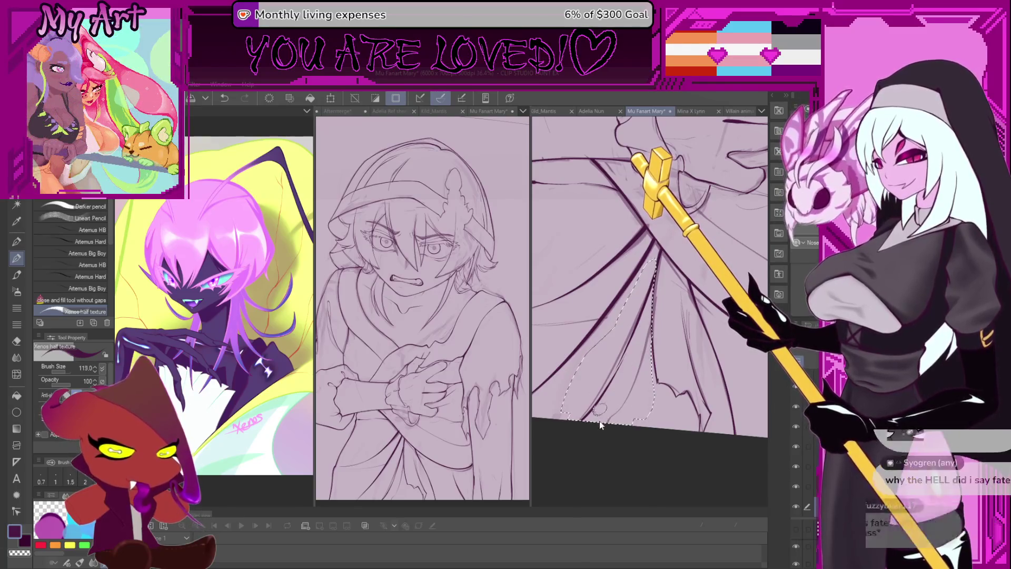
pyautogui.moveTo(608, 379); pyautogui.dragTo(627, 374)
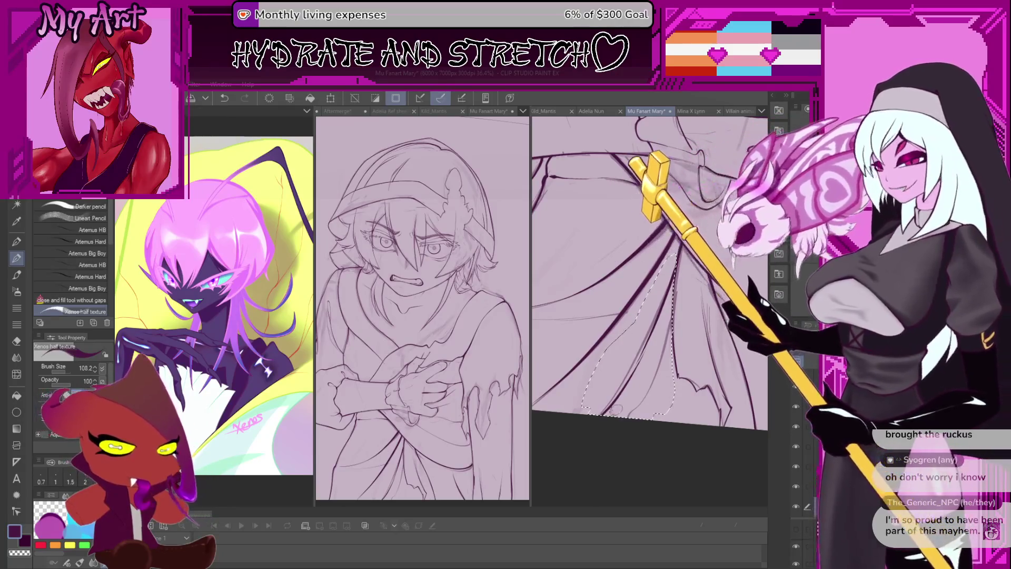
# - Zoom into the wing selection and ink a stroke there, undoing and redrawing it
pyautogui.scroll(-2, 629, 371)
pyautogui.press('[')
pyautogui.scroll(2, 634, 372)
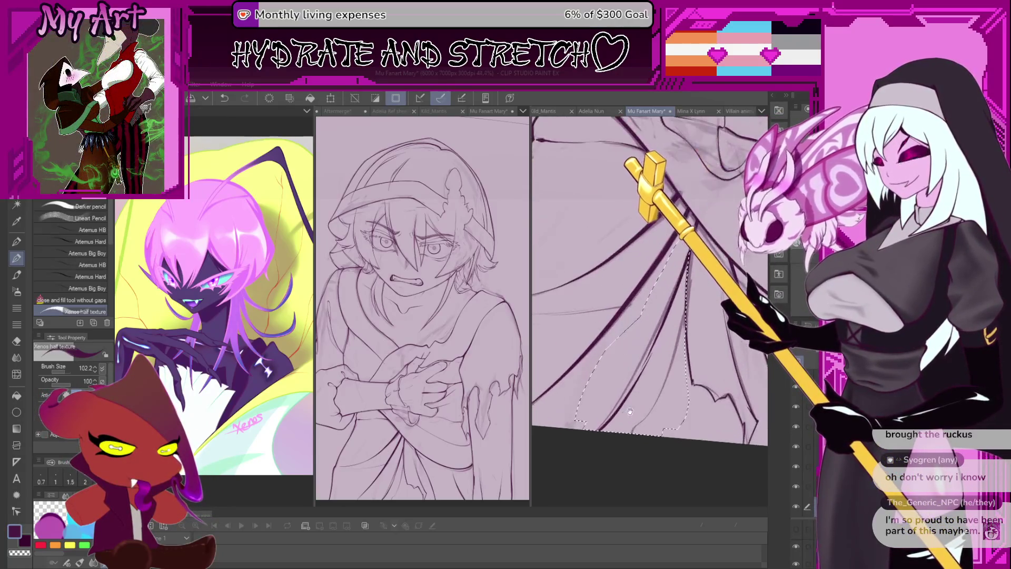
pyautogui.moveTo(640, 382)
pyautogui.mouseDown()
pyautogui.moveTo(620, 315)
pyautogui.moveTo(598, 361)
pyautogui.mouseUp()
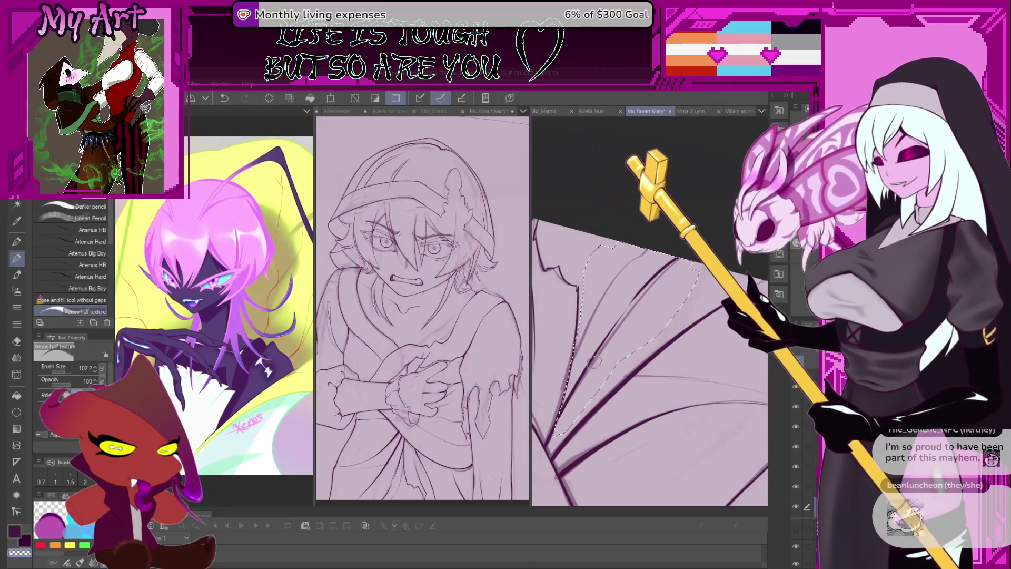
pyautogui.moveTo(578, 397); pyautogui.dragTo(583, 400)
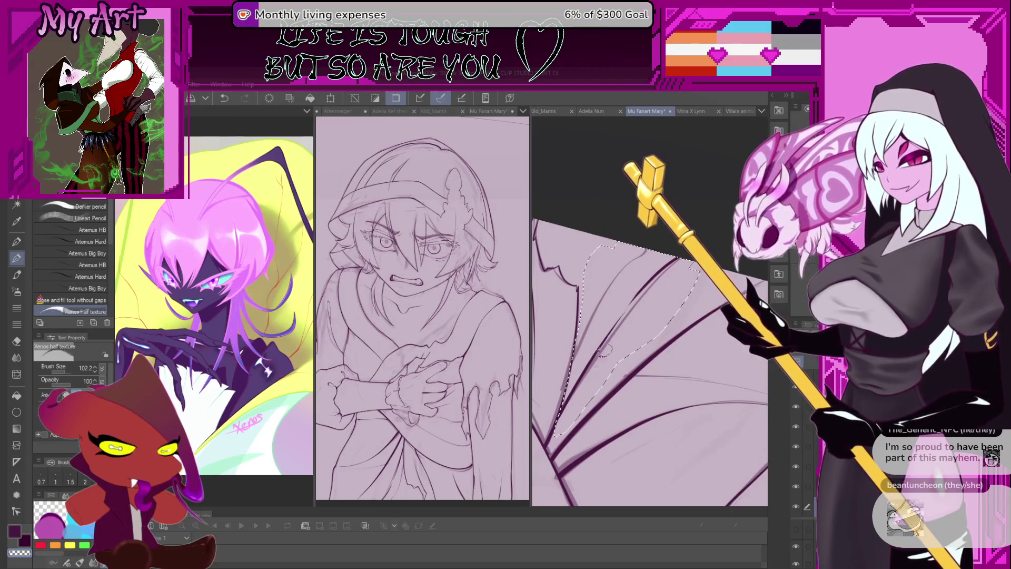
pyautogui.hotkey('ctrl', 'z')
pyautogui.moveTo(626, 323)
pyautogui.mouseDown()
pyautogui.moveTo(636, 345)
pyautogui.moveTo(589, 399)
pyautogui.mouseUp()
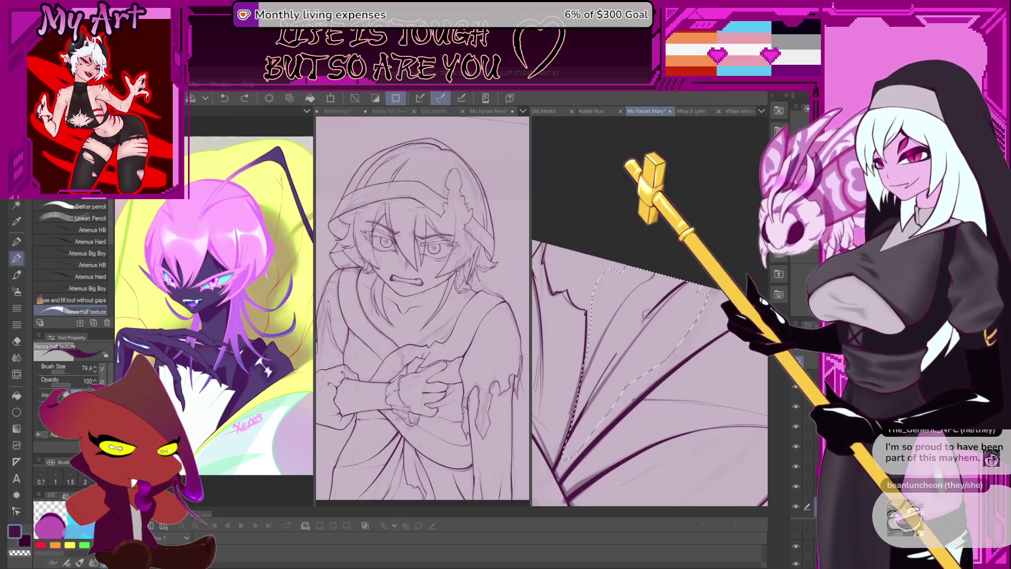
pyautogui.hotkey('ctrl', 'z')
pyautogui.moveTo(584, 410); pyautogui.dragTo(629, 332)
# - Shrink the brush slightly and add a short stroke inside the wing after a discarded attempt
pyautogui.scroll(-1, 650, 356)
pyautogui.scroll(1, 651, 356)
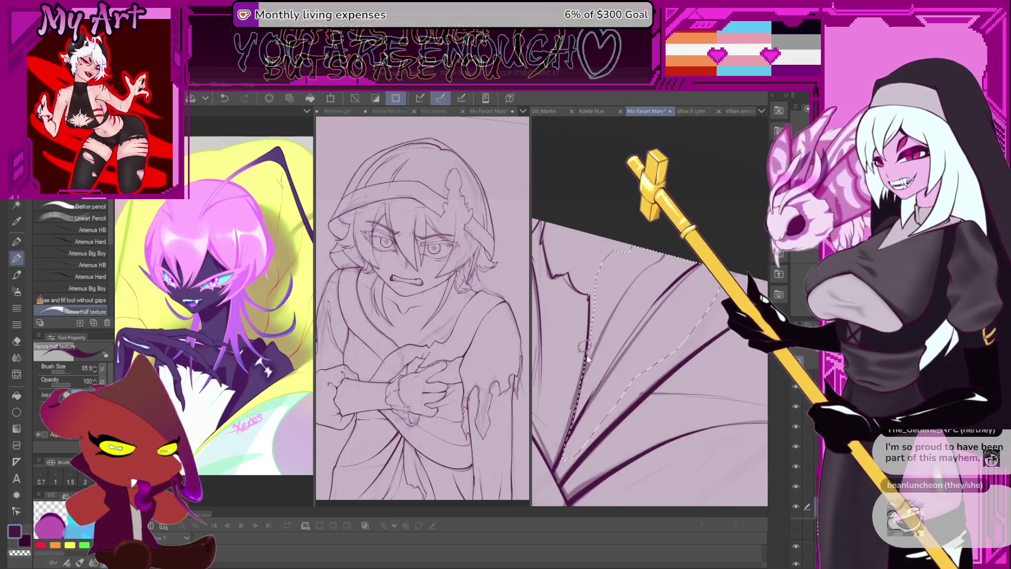
pyautogui.scroll(1, 610, 323)
pyautogui.press('[')
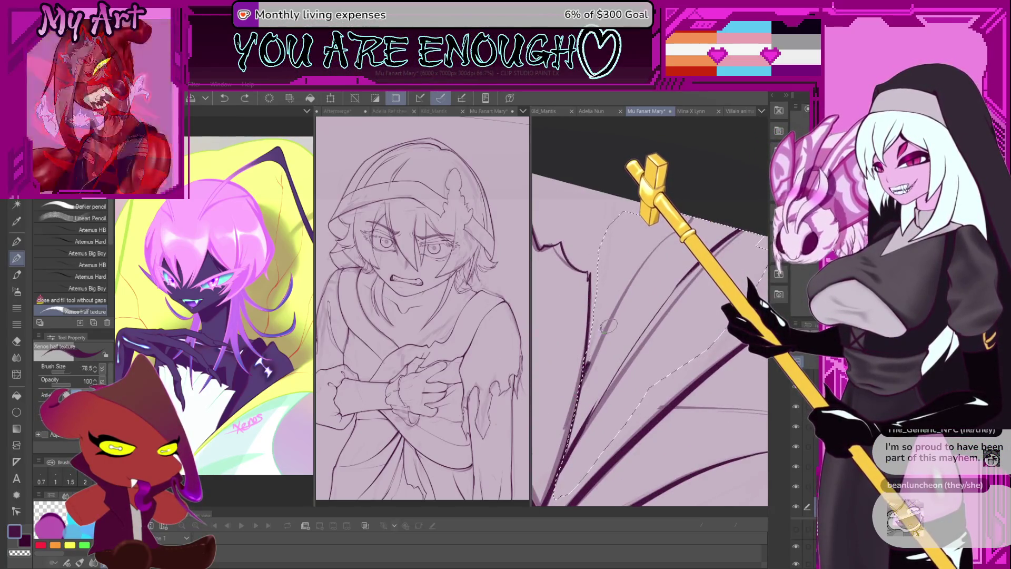
pyautogui.moveTo(616, 316); pyautogui.dragTo(612, 344)
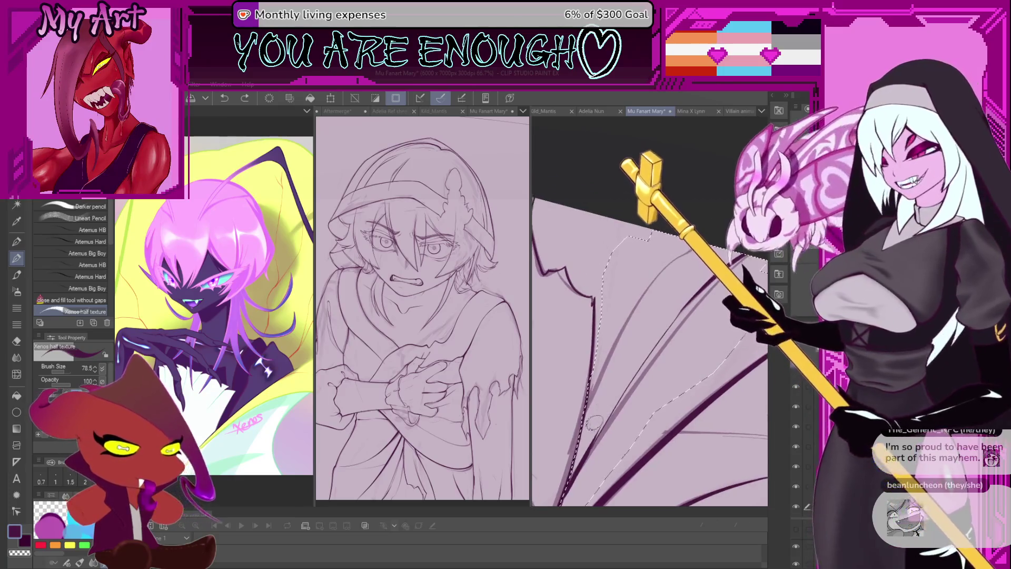
pyautogui.hotkey('ctrl', 'z')
pyautogui.moveTo(656, 274); pyautogui.dragTo(677, 288)
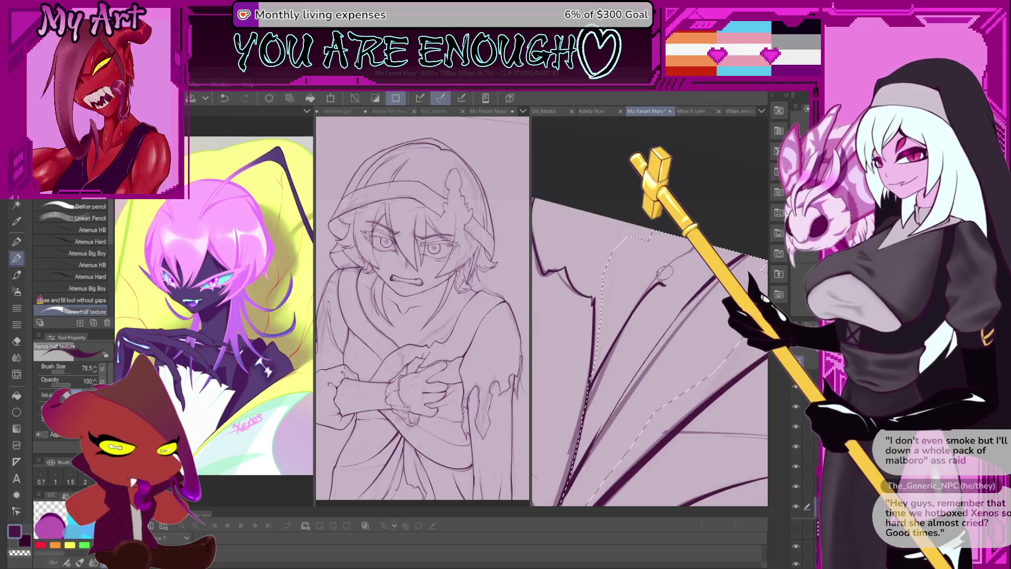
pyautogui.moveTo(680, 328)
pyautogui.mouseDown()
pyautogui.moveTo(699, 273)
pyautogui.moveTo(684, 284)
pyautogui.mouseUp()
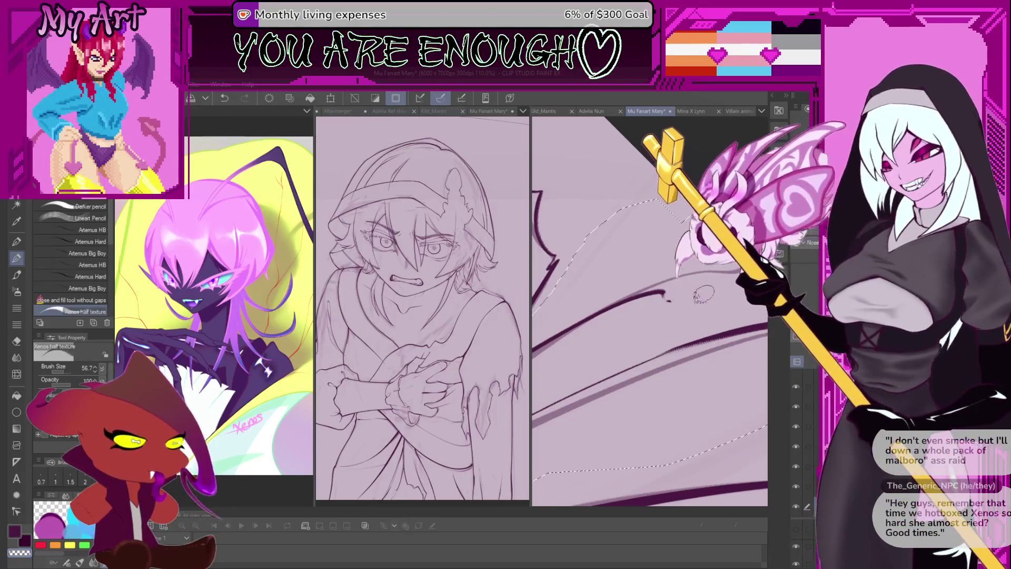
pyautogui.moveTo(680, 288)
pyautogui.mouseDown()
pyautogui.moveTo(653, 341)
pyautogui.moveTo(640, 325)
pyautogui.moveTo(607, 361)
pyautogui.moveTo(648, 375)
pyautogui.moveTo(640, 358)
pyautogui.mouseUp()
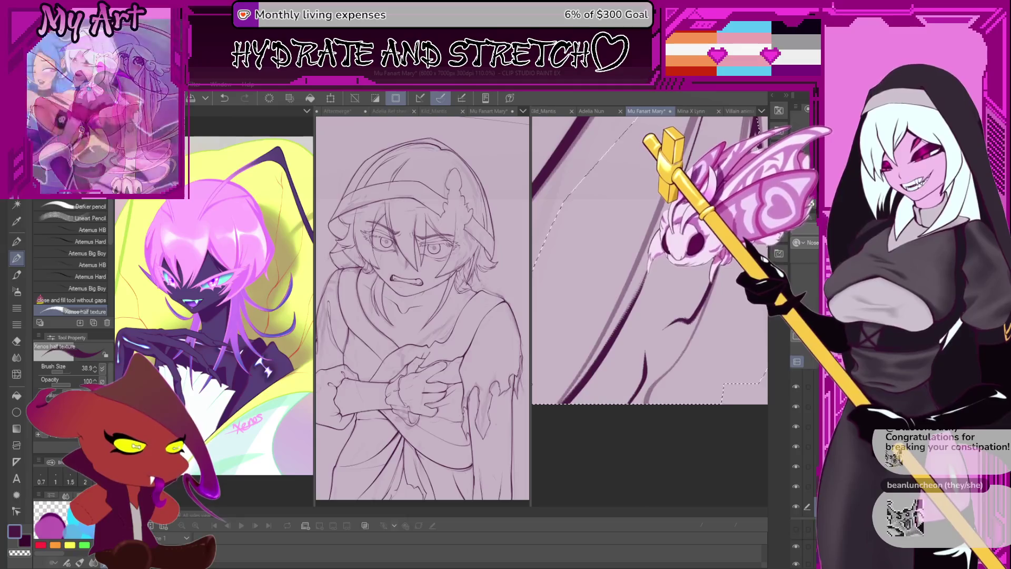
# - Redraw a dark line angled up and right from the cloak edge, then zoom out
pyautogui.moveTo(673, 360); pyautogui.dragTo(635, 437)
pyautogui.scroll(2, 634, 422)
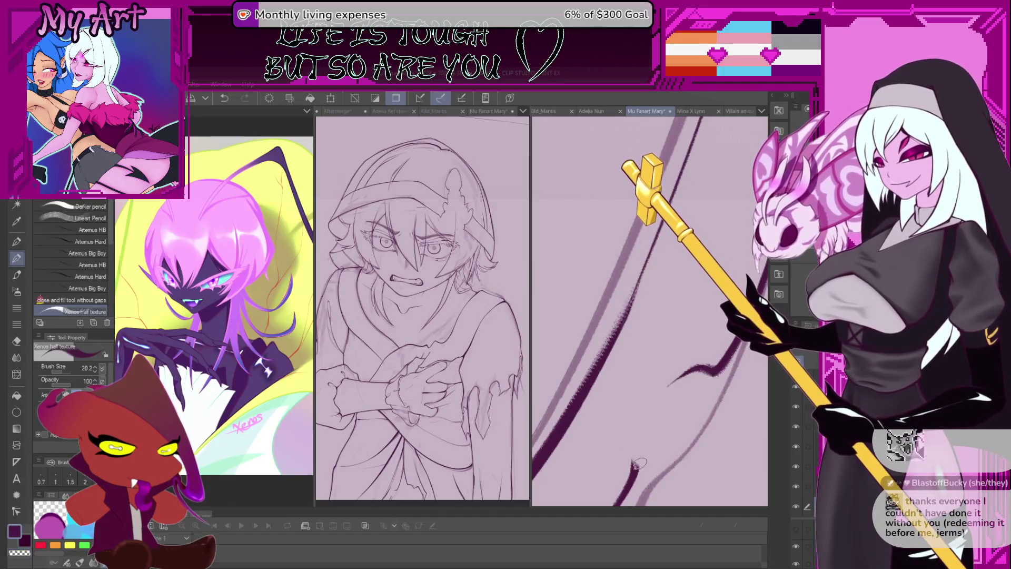
pyautogui.moveTo(635, 466)
pyautogui.mouseDown()
pyautogui.moveTo(627, 419)
pyautogui.moveTo(680, 371)
pyautogui.mouseUp()
pyautogui.hotkey('ctrl', 'z')
pyautogui.hotkey('ctrl', 'z')
pyautogui.moveTo(626, 422); pyautogui.dragTo(679, 372)
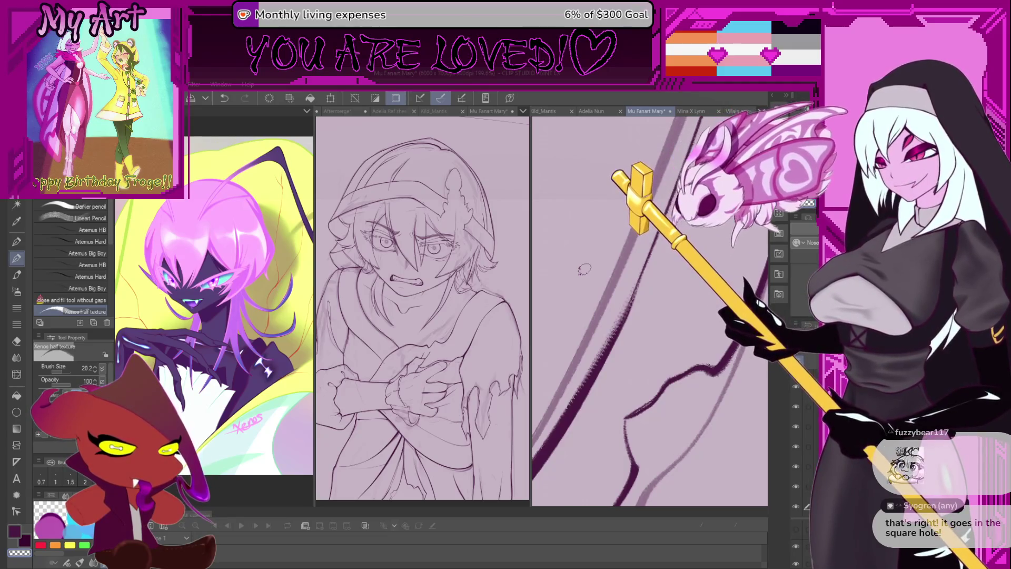
pyautogui.scroll(-5, 706, 332)
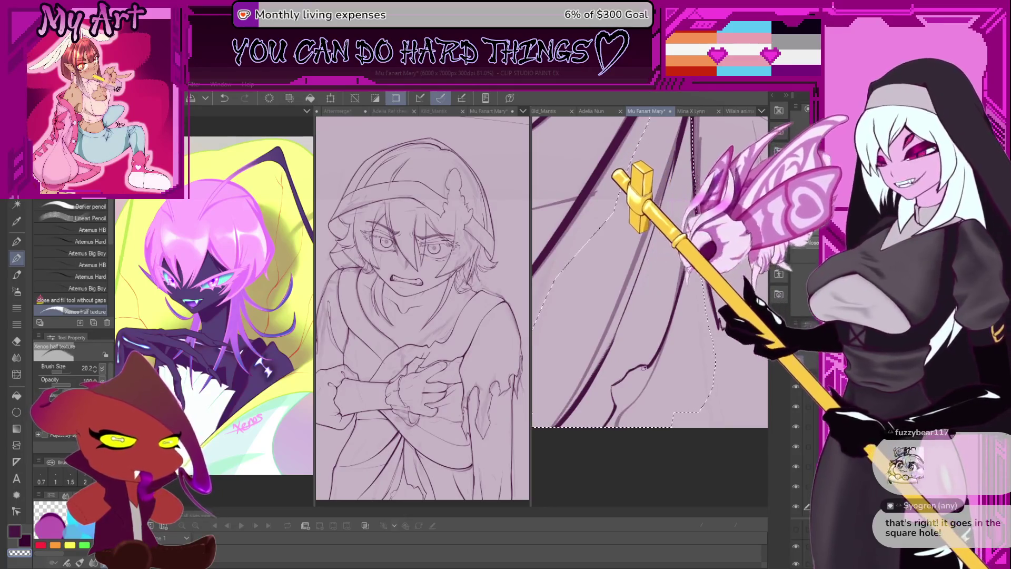
# - Zoom and rotate onto the wing and try a first long line down it
pyautogui.scroll(-5, 644, 367)
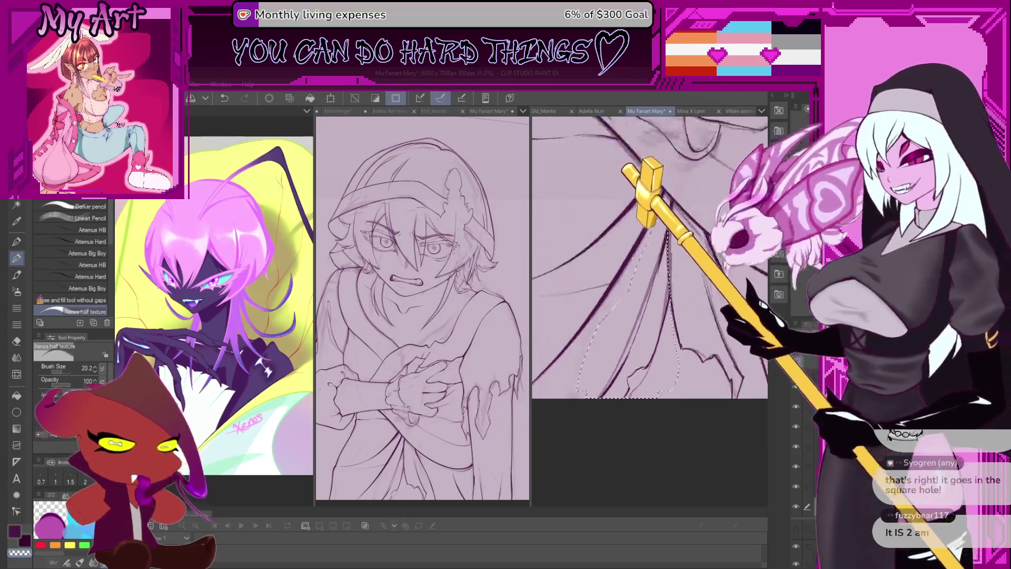
pyautogui.scroll(-2, 665, 350)
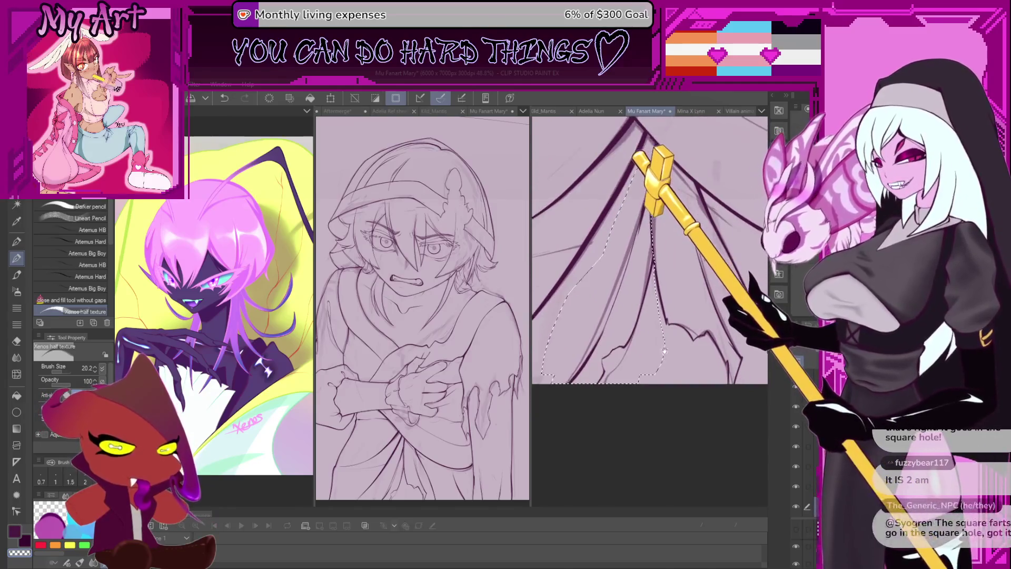
pyautogui.moveTo(669, 342); pyautogui.dragTo(667, 291)
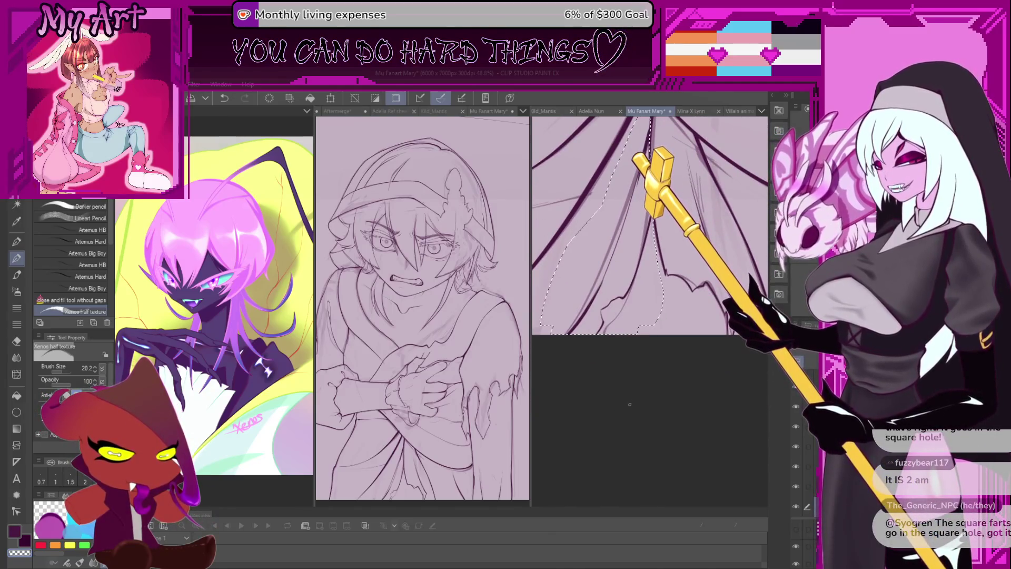
pyautogui.scroll(2, 629, 392)
pyautogui.moveTo(628, 393)
pyautogui.mouseDown()
pyautogui.moveTo(651, 285)
pyautogui.moveTo(623, 320)
pyautogui.mouseUp()
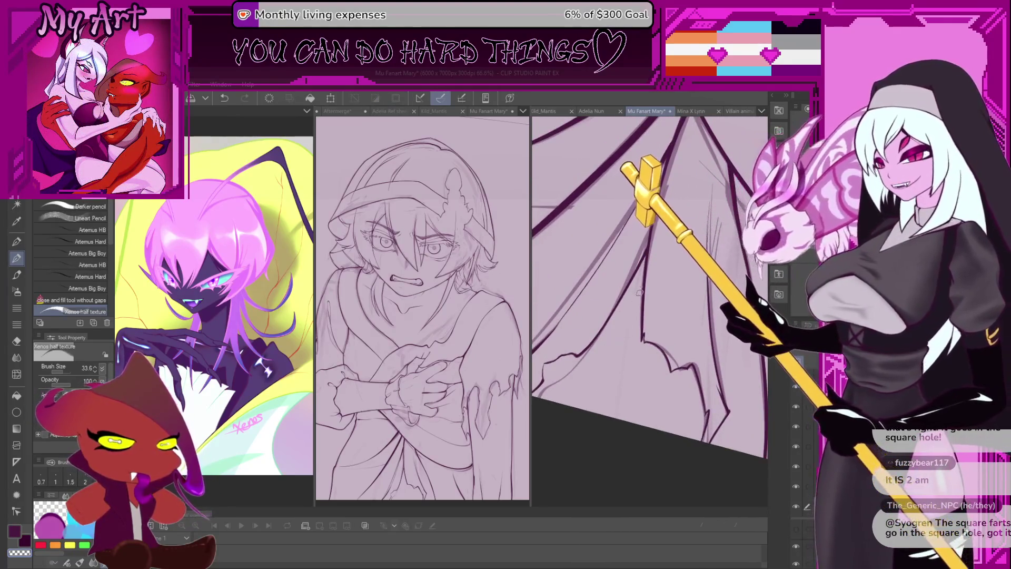
pyautogui.hotkey('ctrl', 'z')
pyautogui.moveTo(634, 304); pyautogui.dragTo(613, 418)
pyautogui.hotkey('ctrl', 'z')
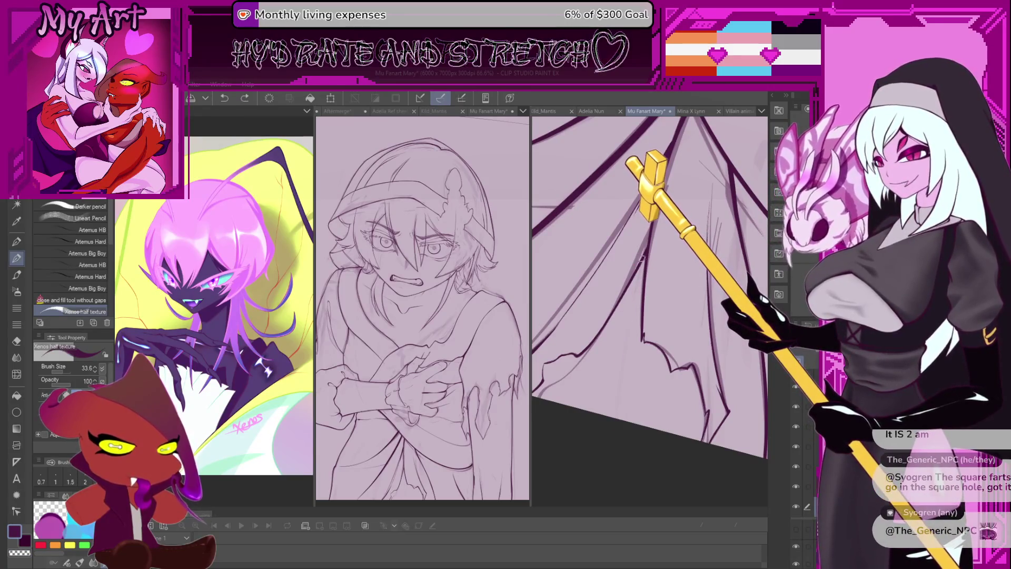
# - Redraw the long wing line several times, restoring the final version with Ctrl+Y
pyautogui.moveTo(645, 268); pyautogui.dragTo(627, 422)
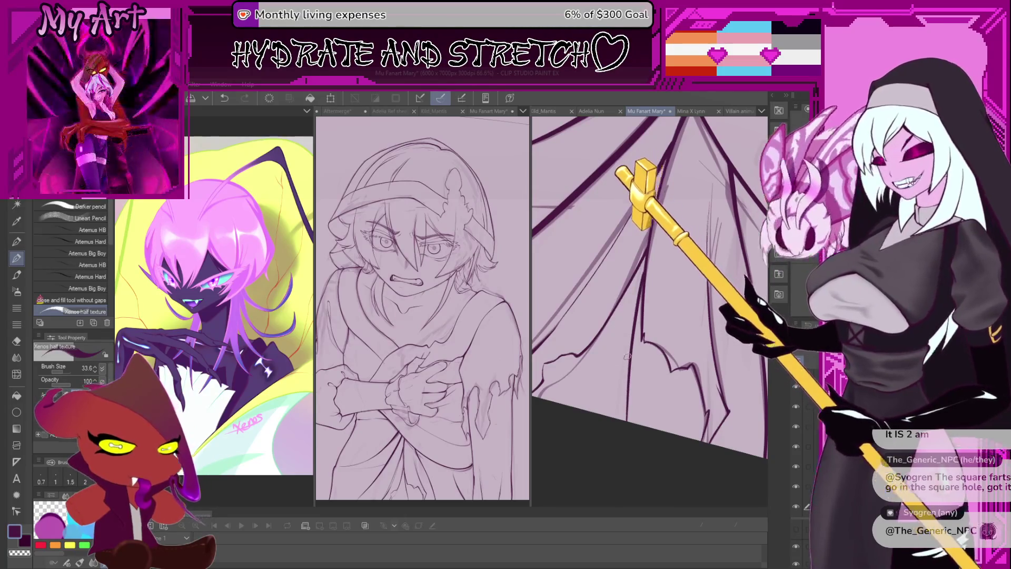
pyautogui.hotkey('ctrl', 'z')
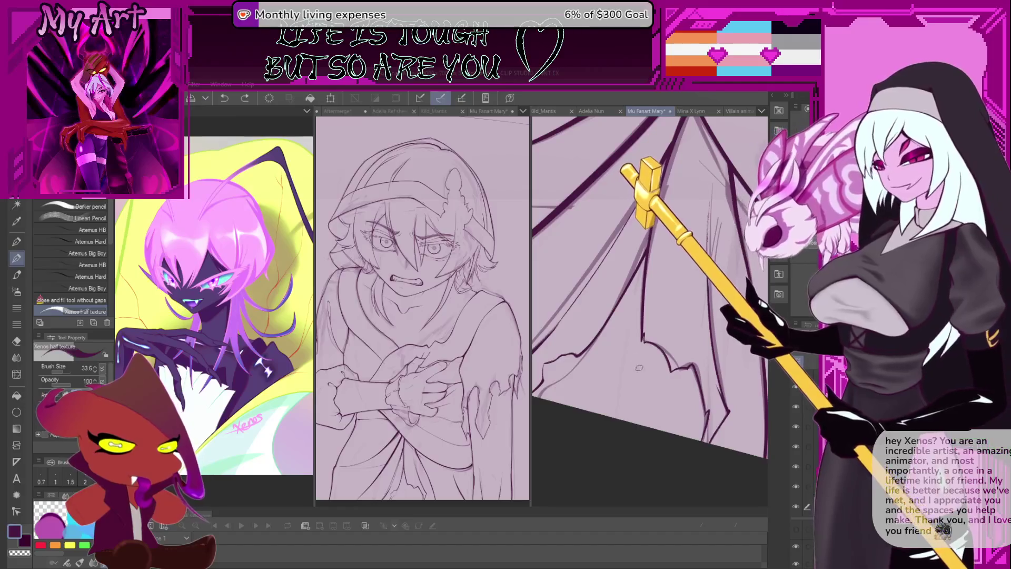
pyautogui.moveTo(644, 272); pyautogui.dragTo(628, 420)
pyautogui.hotkey('ctrl', 'z')
pyautogui.moveTo(648, 272); pyautogui.dragTo(626, 425)
pyautogui.hotkey('ctrl', 'z')
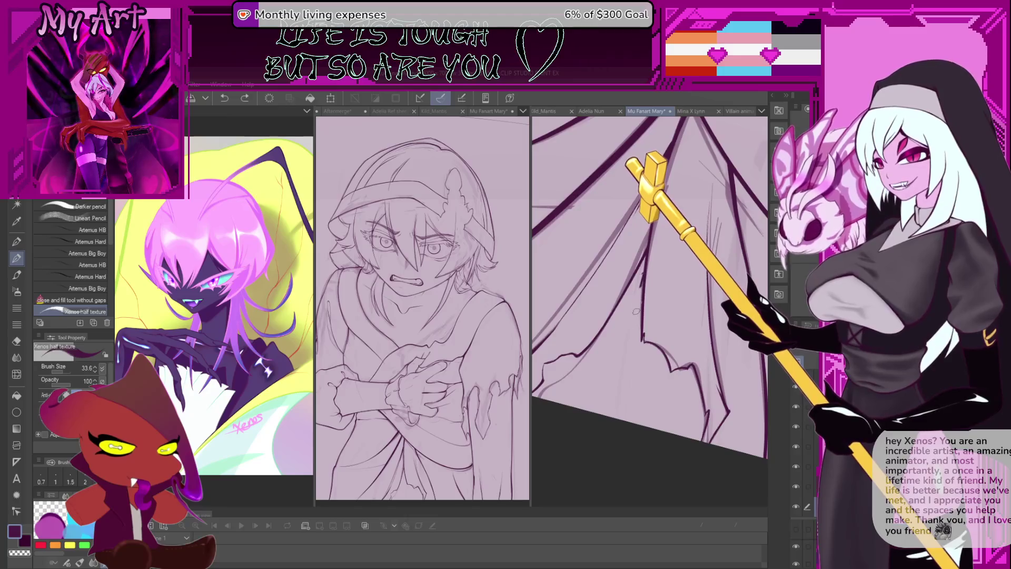
pyautogui.hotkey('ctrl', 'y')
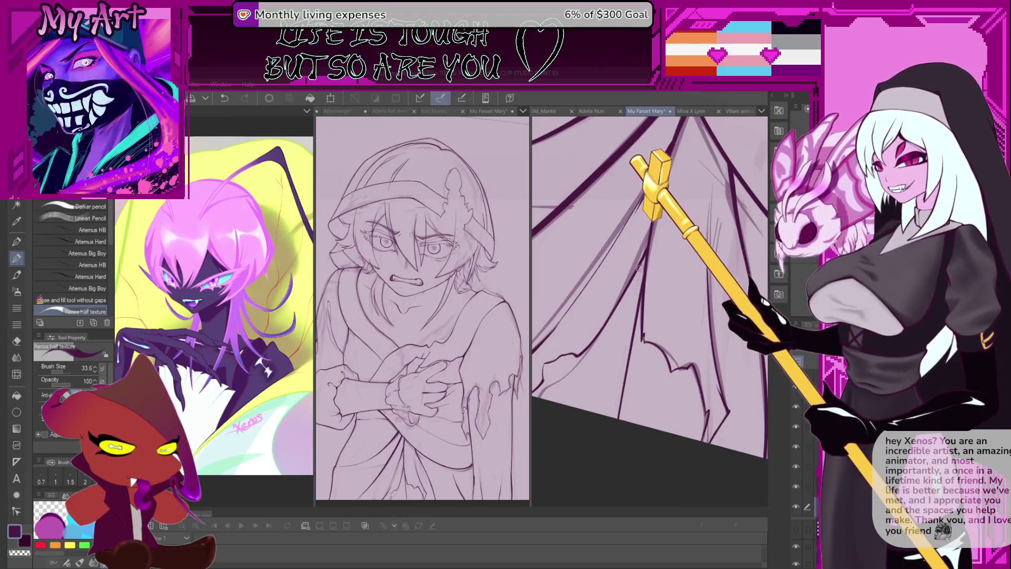
pyautogui.moveTo(640, 263); pyautogui.dragTo(632, 393)
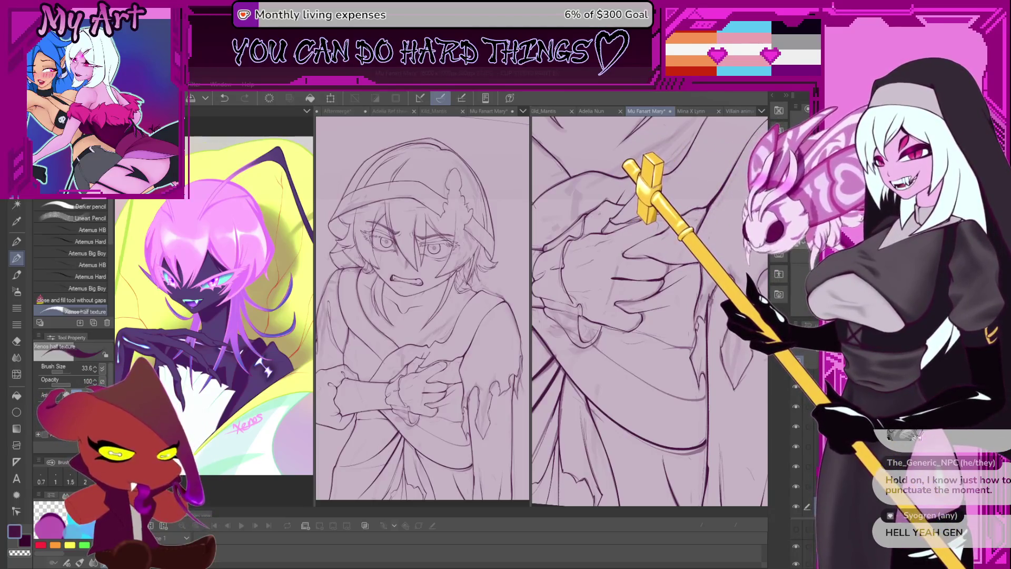
# - Pan to the crossed hands and zoom in on them
pyautogui.moveTo(653, 363); pyautogui.dragTo(664, 333)
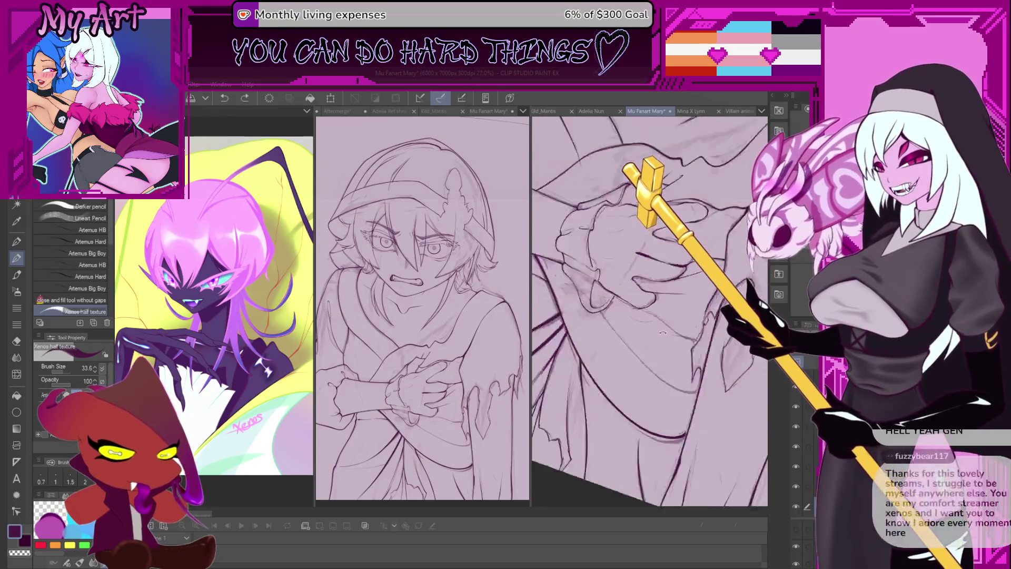
pyautogui.scroll(3, 665, 332)
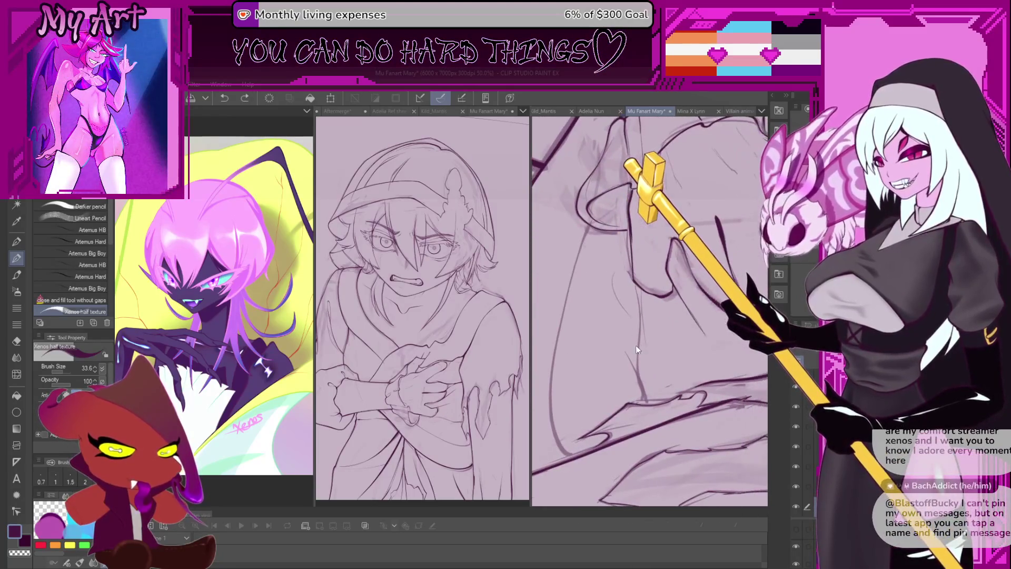
# - Lasso the cloak fold below the hands and move the view over it
pyautogui.press('m')
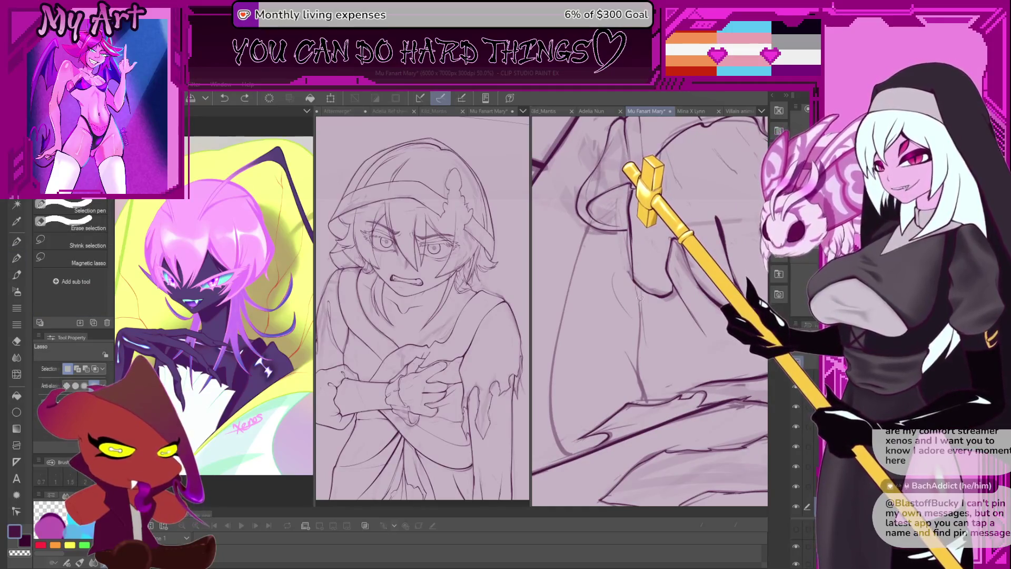
pyautogui.moveTo(640, 282)
pyautogui.mouseDown()
pyautogui.moveTo(593, 363)
pyautogui.moveTo(635, 399)
pyautogui.moveTo(658, 403)
pyautogui.moveTo(676, 395)
pyautogui.moveTo(676, 367)
pyautogui.moveTo(630, 285)
pyautogui.moveTo(646, 305)
pyautogui.mouseUp()
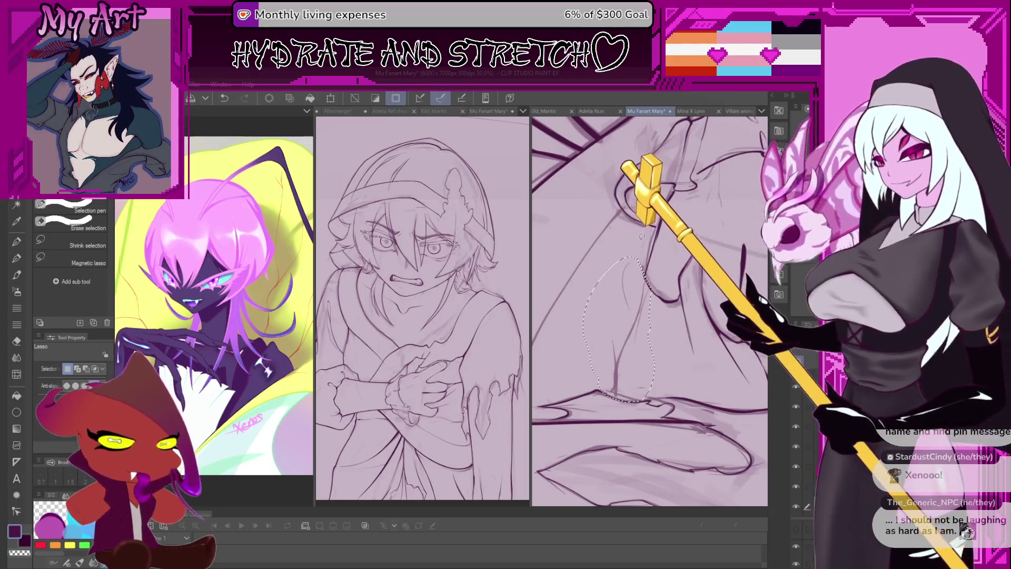
pyautogui.moveTo(642, 240); pyautogui.dragTo(646, 275)
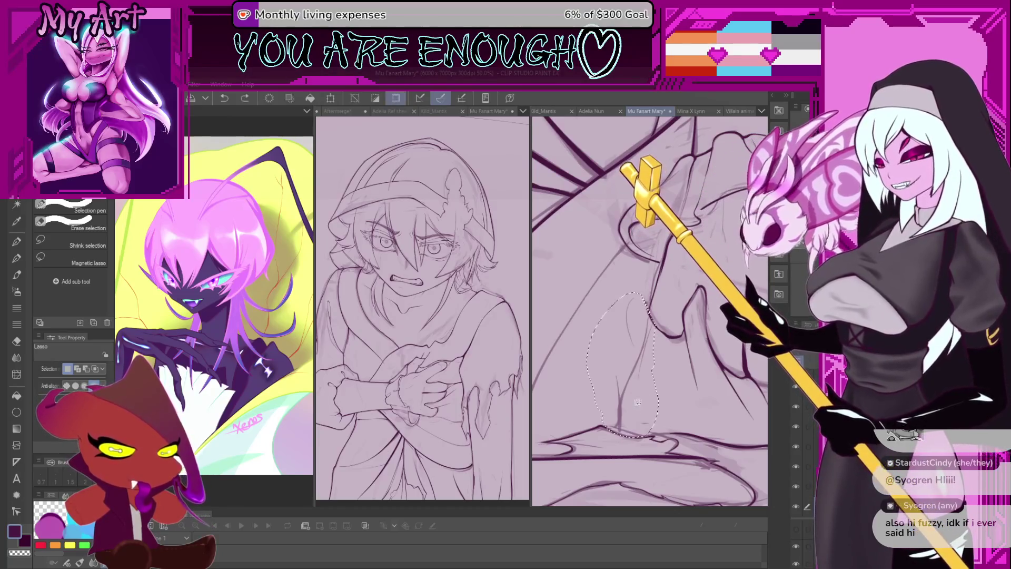
pyautogui.scroll(2, 626, 405)
# - Test dark pen lines inside the selected fold, then undo them
pyautogui.press('p')
pyautogui.press('p')
pyautogui.moveTo(616, 448); pyautogui.dragTo(616, 375)
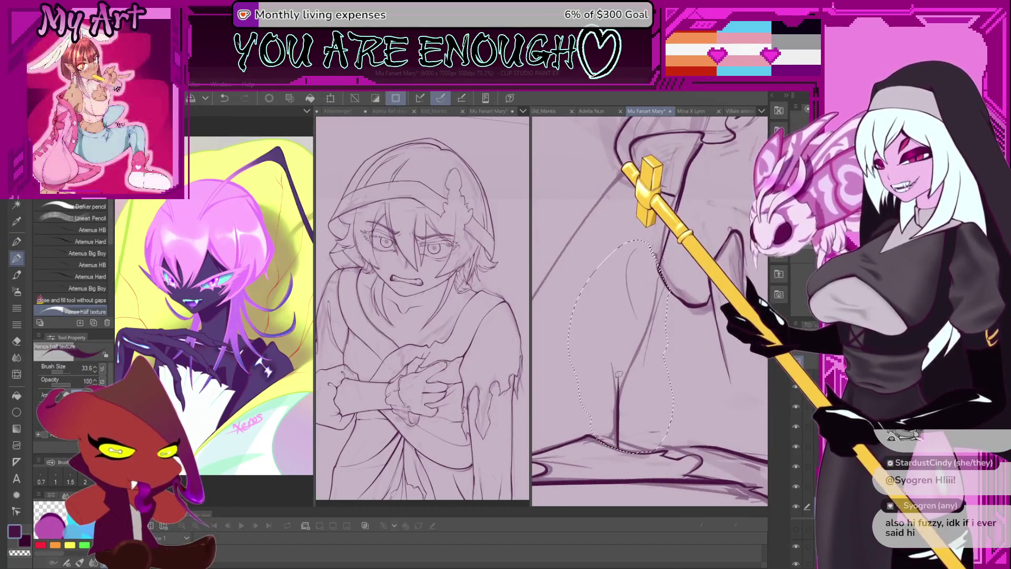
pyautogui.moveTo(615, 448); pyautogui.dragTo(613, 385)
pyautogui.hotkey('ctrl', 'z')
pyautogui.press('[')
pyautogui.press('[')
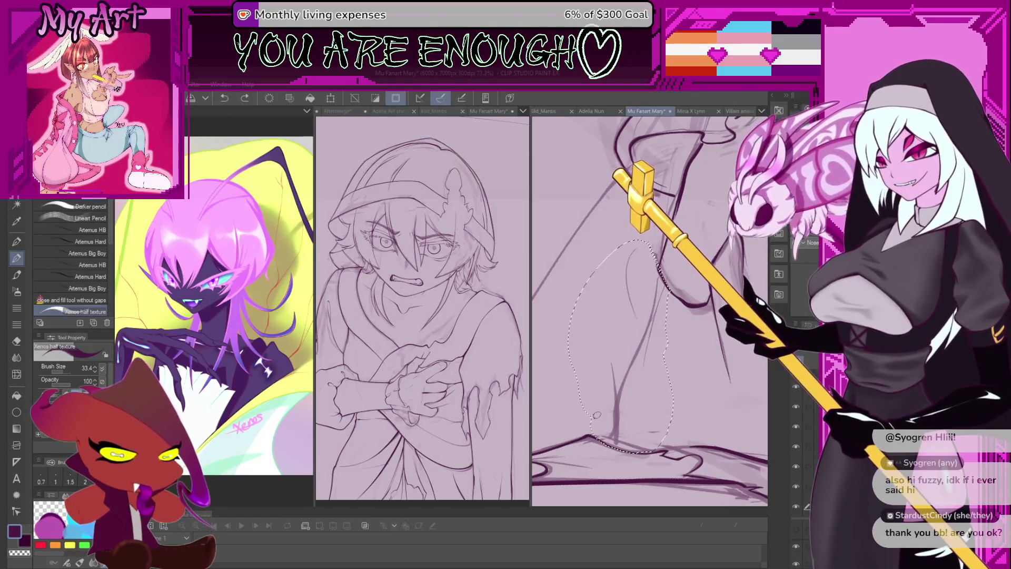
pyautogui.moveTo(597, 415); pyautogui.dragTo(595, 372)
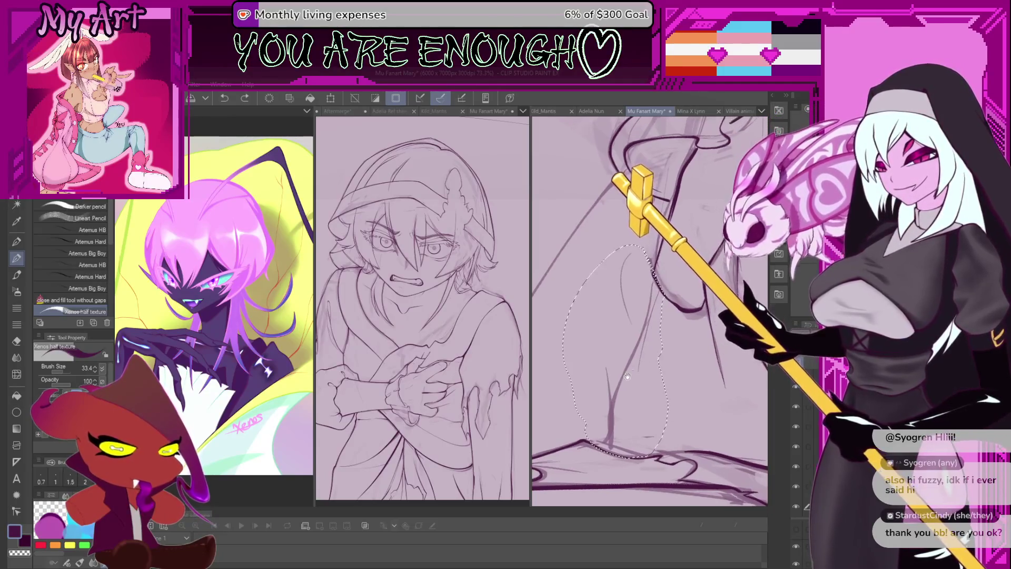
pyautogui.scroll(-3, 595, 371)
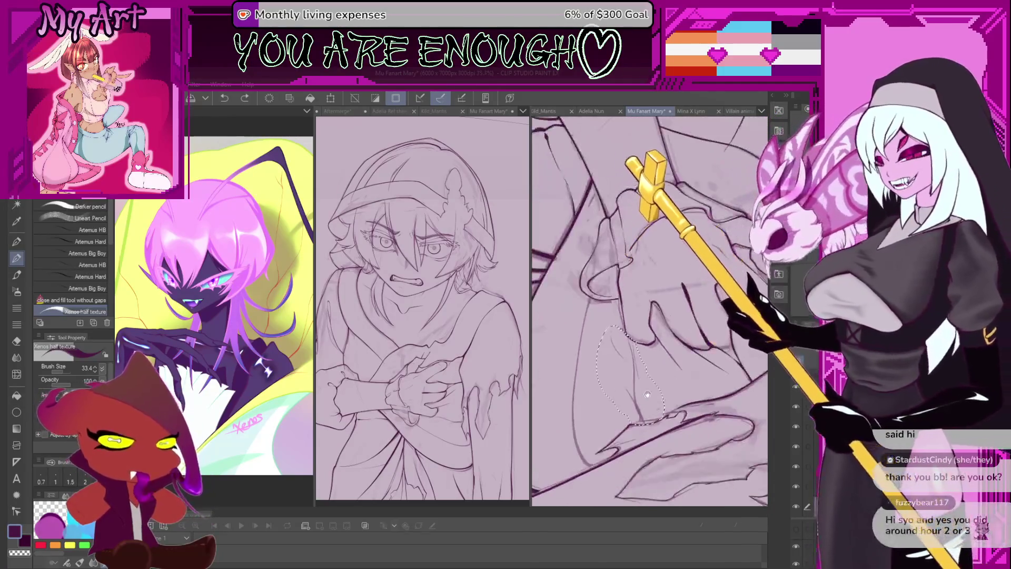
pyautogui.scroll(2, 585, 420)
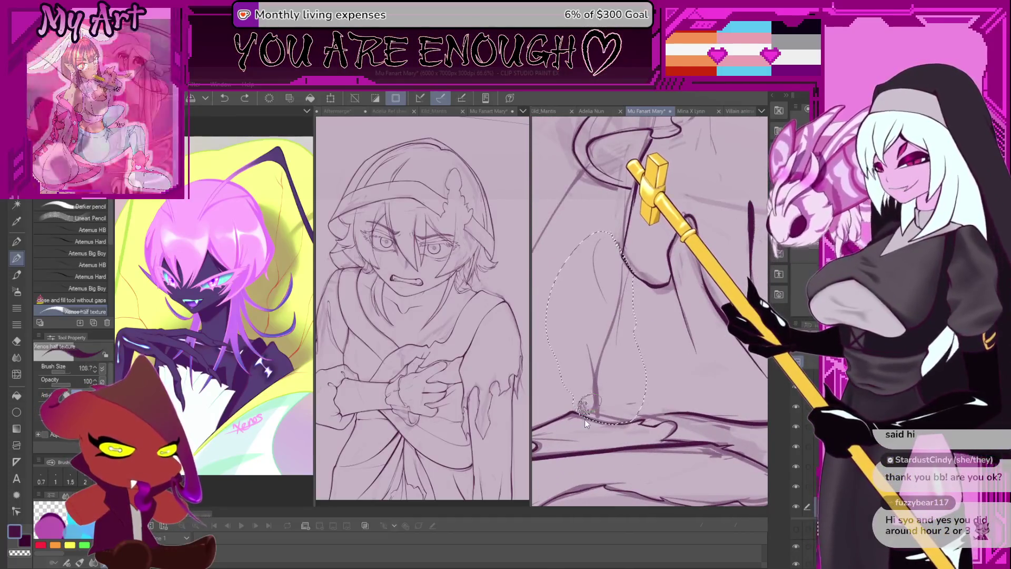
pyautogui.scroll(2, 602, 408)
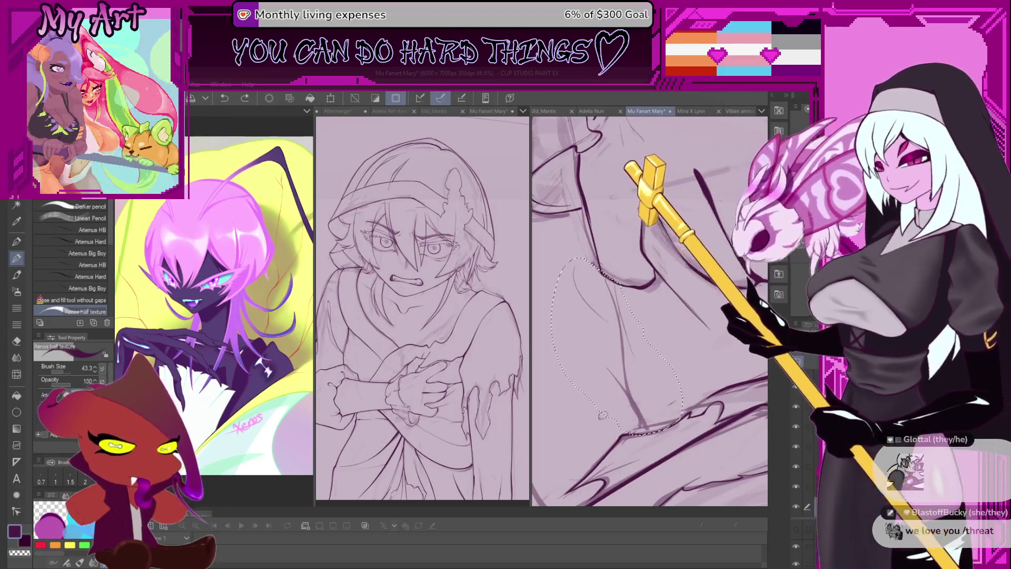
pyautogui.scroll(-3, 596, 426)
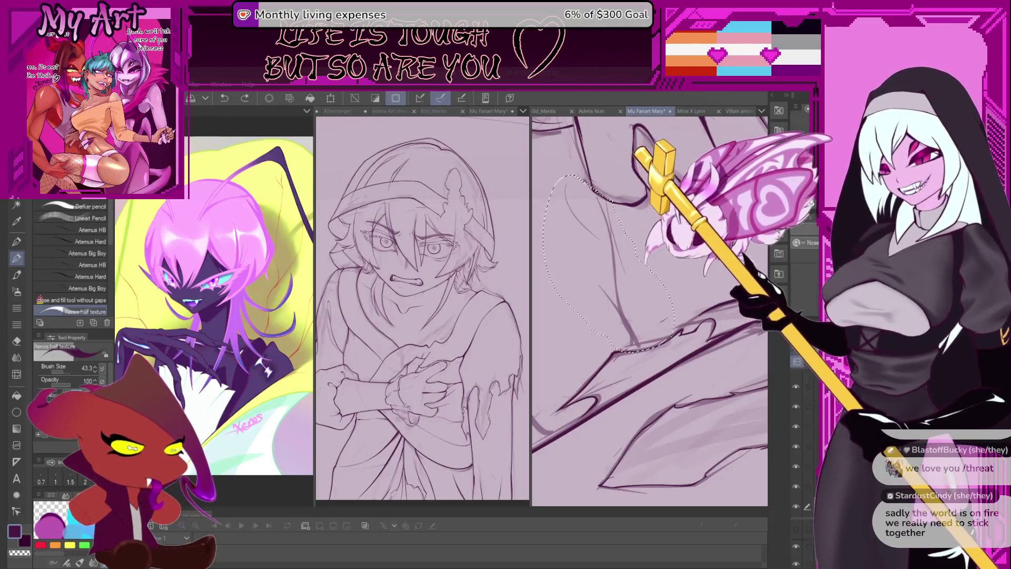
# - Ink a dark line up the leg's edge, undoing and redrawing it repeatedly
pyautogui.moveTo(636, 343)
pyautogui.mouseDown()
pyautogui.moveTo(629, 377)
pyautogui.moveTo(614, 354)
pyautogui.mouseUp()
pyautogui.hotkey('ctrl', 'z')
pyautogui.hotkey('ctrl', 'z')
pyautogui.moveTo(626, 396)
pyautogui.mouseDown()
pyautogui.moveTo(615, 354)
pyautogui.moveTo(621, 305)
pyautogui.mouseUp()
pyautogui.hotkey('ctrl', 'z')
pyautogui.moveTo(626, 396)
pyautogui.mouseDown()
pyautogui.moveTo(614, 369)
pyautogui.moveTo(620, 279)
pyautogui.moveTo(611, 327)
pyautogui.mouseUp()
pyautogui.hotkey('ctrl', 'z')
pyautogui.moveTo(608, 424); pyautogui.dragTo(606, 377)
pyautogui.hotkey('ctrl', 'z')
pyautogui.moveTo(608, 424); pyautogui.dragTo(619, 327)
pyautogui.hotkey('ctrl', 'z')
pyautogui.moveTo(608, 424); pyautogui.dragTo(611, 355)
pyautogui.hotkey('ctrl', 'z')
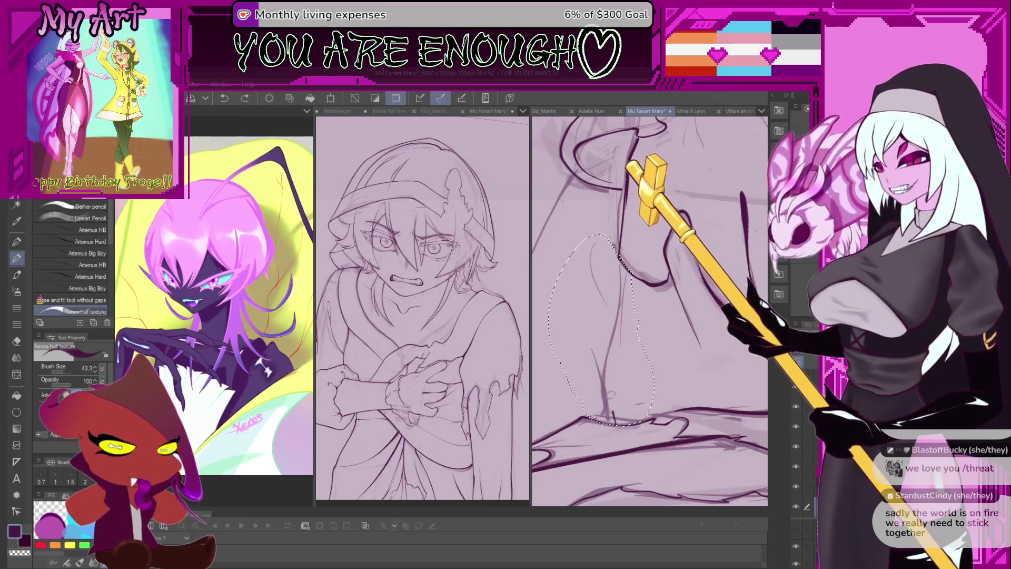
pyautogui.hotkey('ctrl', 'z')
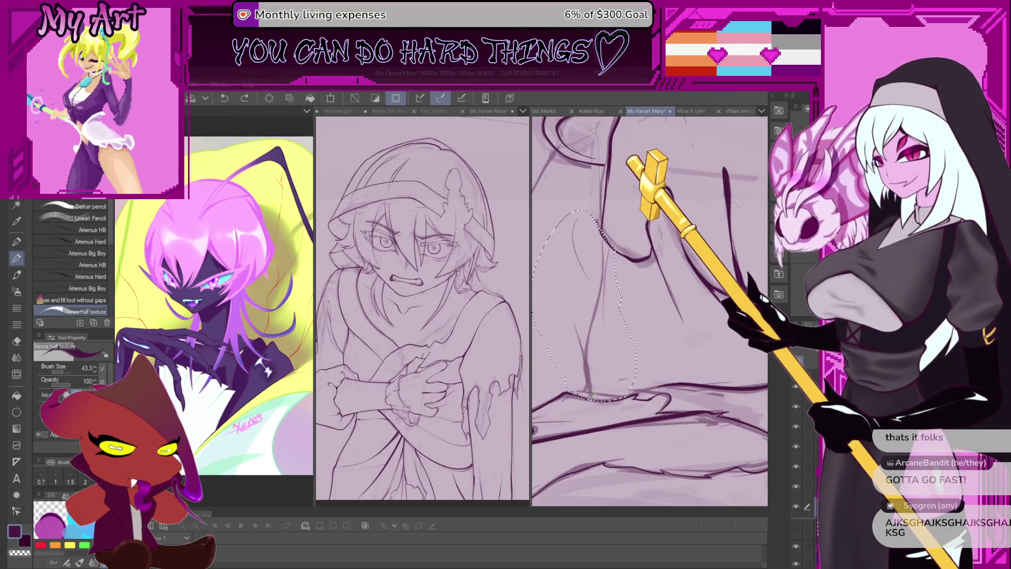
# - Retry darker strokes on the leg, keeping a final upward line along it
pyautogui.moveTo(586, 376)
pyautogui.mouseDown()
pyautogui.moveTo(585, 298)
pyautogui.moveTo(589, 345)
pyautogui.moveTo(606, 242)
pyautogui.mouseUp()
pyautogui.hotkey('ctrl', 'z')
pyautogui.hotkey('ctrl', 'z')
pyautogui.moveTo(559, 378); pyautogui.dragTo(581, 416)
pyautogui.scroll(-1, 580, 417)
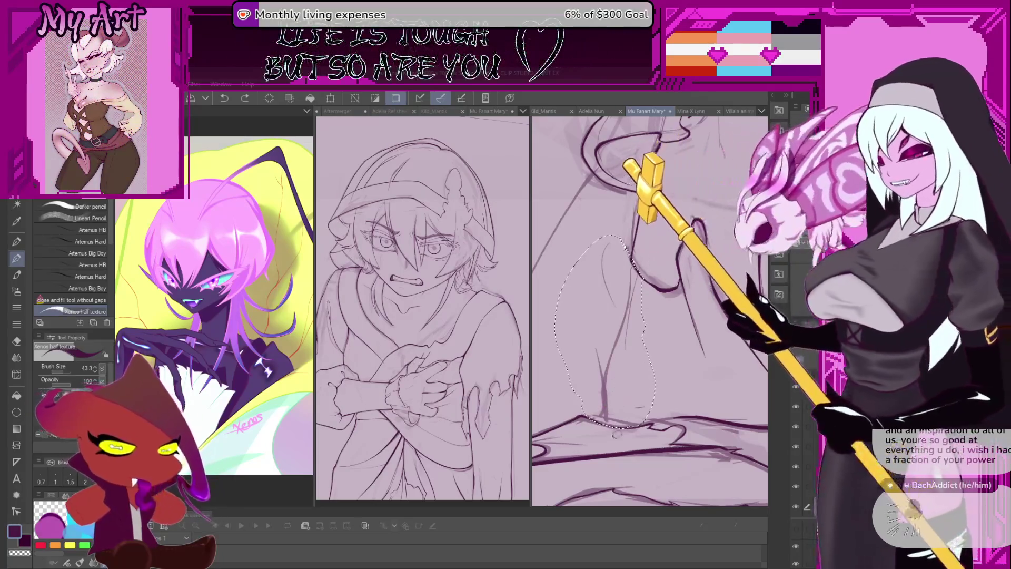
pyautogui.moveTo(606, 424); pyautogui.dragTo(603, 364)
pyautogui.hotkey('ctrl', 'z')
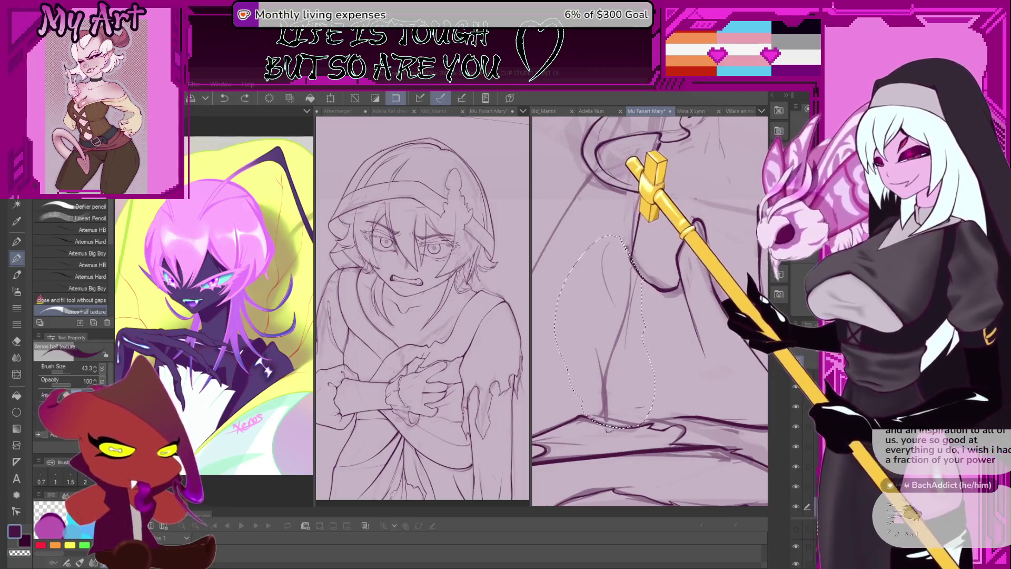
pyautogui.moveTo(607, 418); pyautogui.dragTo(605, 355)
pyautogui.hotkey('ctrl', 'z')
pyautogui.moveTo(606, 424); pyautogui.dragTo(609, 354)
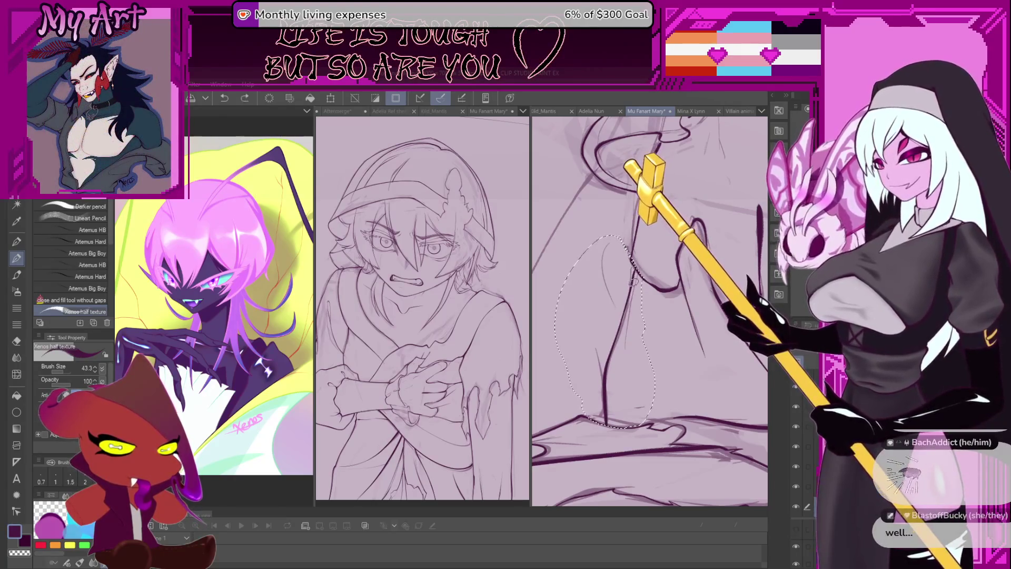
# - Undo the last stroke and lasso a loop along the figure's right edge
pyautogui.moveTo(637, 314)
pyautogui.mouseDown()
pyautogui.moveTo(648, 320)
pyautogui.moveTo(624, 377)
pyautogui.mouseUp()
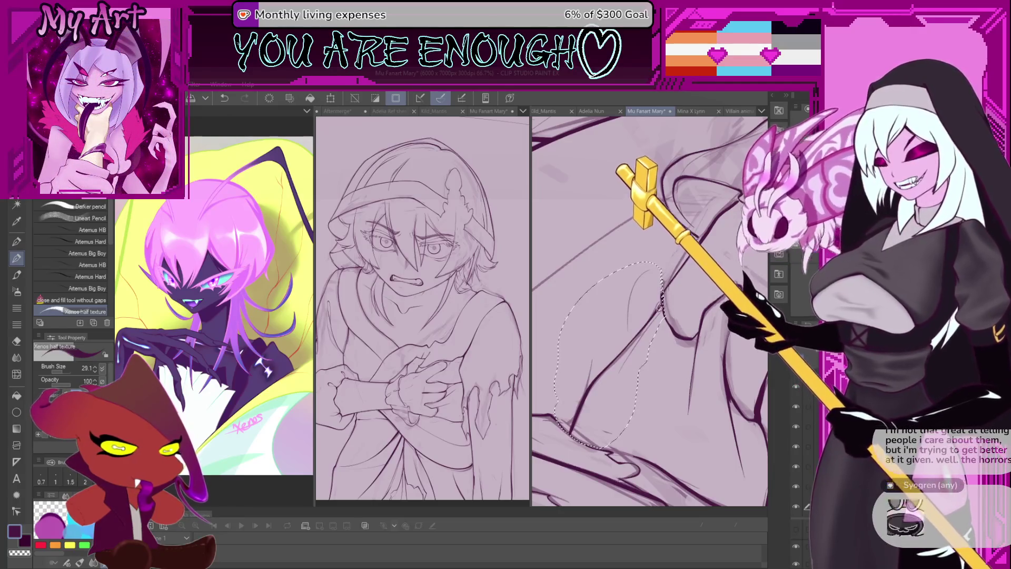
pyautogui.hotkey('ctrl', 'z')
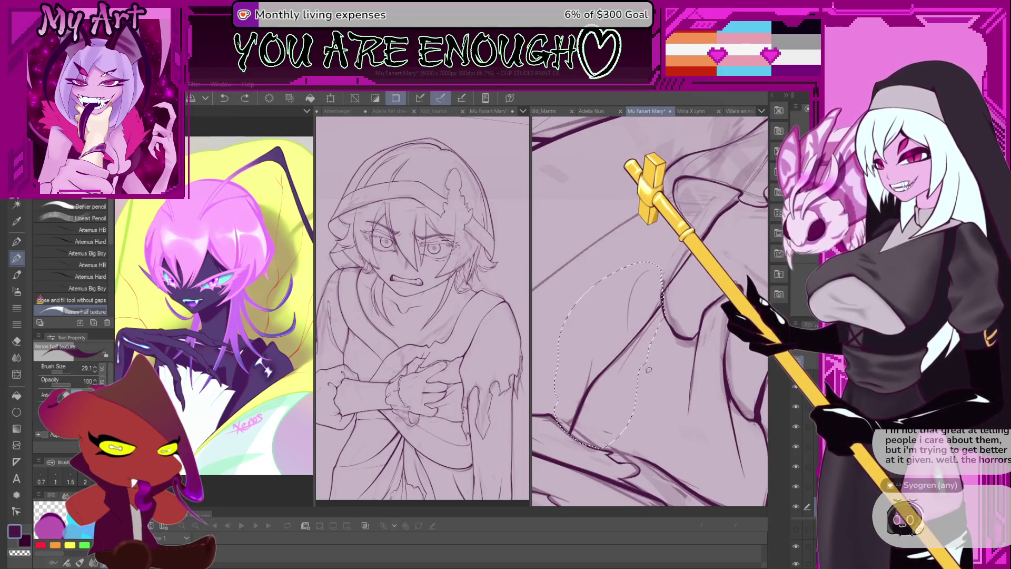
pyautogui.press('m')
pyautogui.moveTo(653, 437)
pyautogui.mouseDown()
pyautogui.moveTo(675, 325)
pyautogui.moveTo(632, 396)
pyautogui.mouseUp()
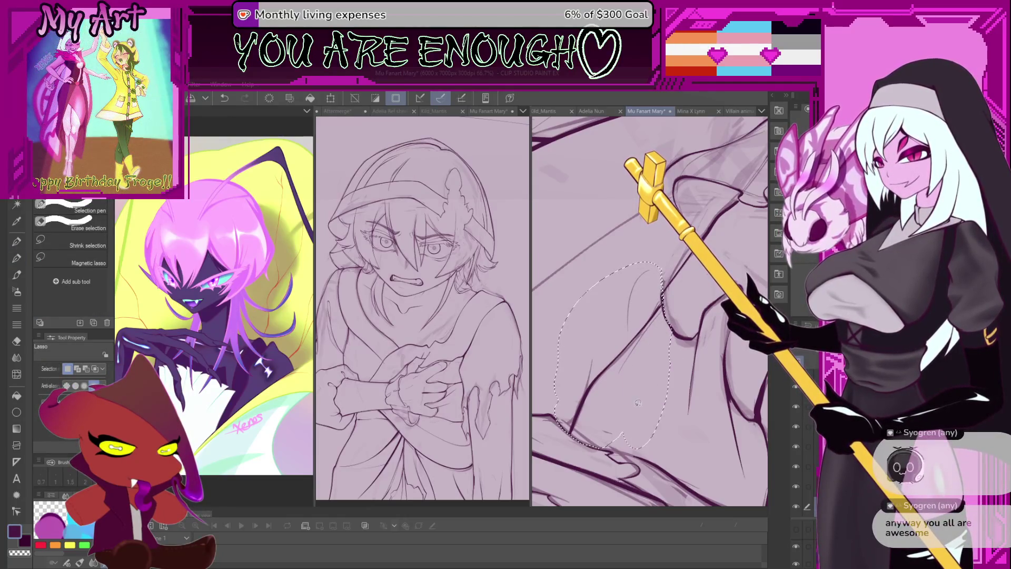
# - Switch to the Xenos half texture pencil and reframe the view over the hands
pyautogui.press('p')
pyautogui.scroll(3, 658, 345)
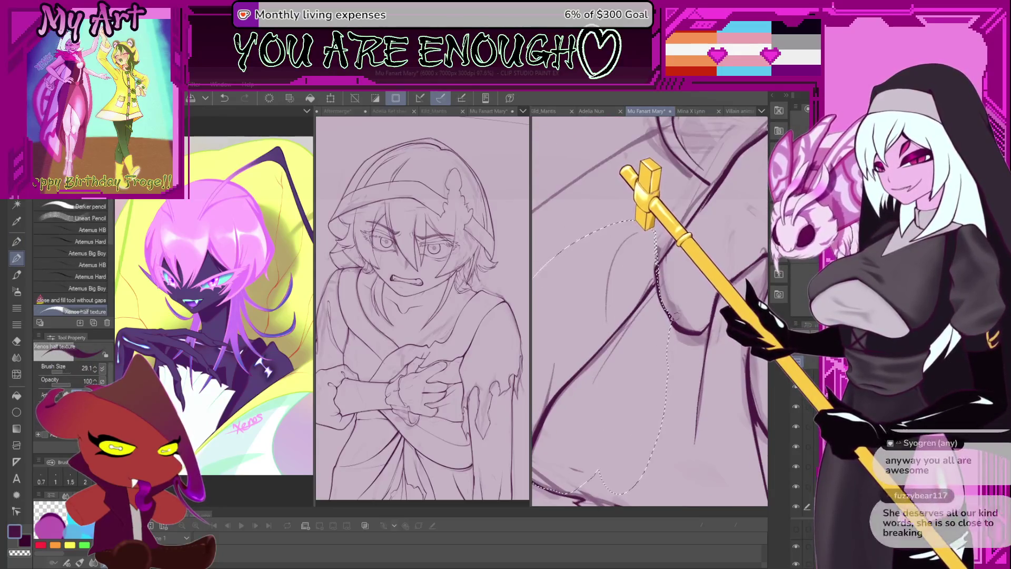
pyautogui.moveTo(660, 319); pyautogui.dragTo(681, 312)
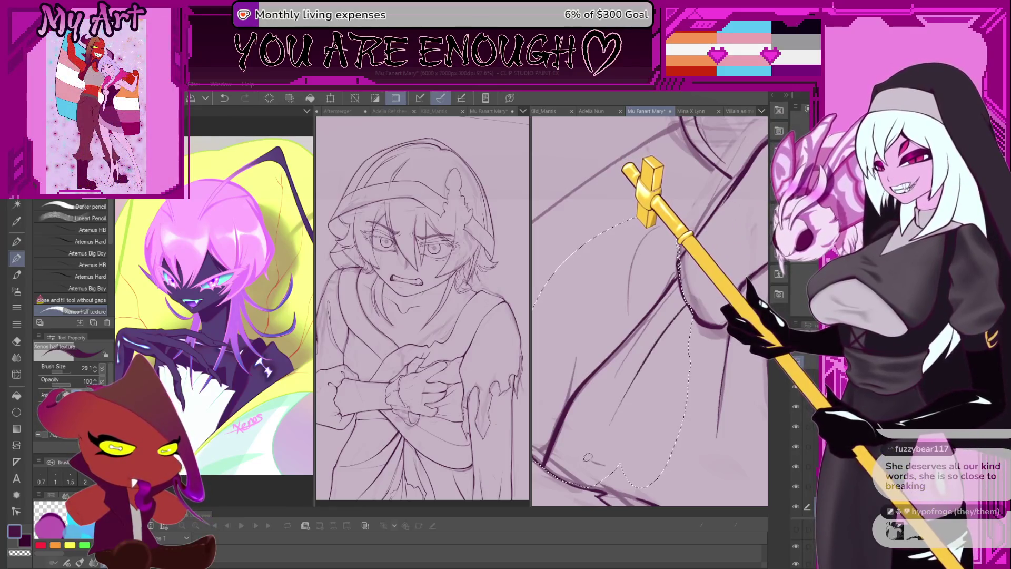
pyautogui.scroll(-2, 686, 312)
pyautogui.scroll(-3, 651, 332)
pyautogui.moveTo(651, 332)
pyautogui.mouseDown()
pyautogui.moveTo(682, 387)
pyautogui.moveTo(606, 364)
pyautogui.moveTo(668, 394)
pyautogui.moveTo(656, 408)
pyautogui.mouseUp()
pyautogui.scroll(3, 568, 343)
pyautogui.scroll(-2, 568, 343)
# - Replace the last ink stroke with a short redrawn stroke on the cloak line
pyautogui.hotkey('ctrl', 'z')
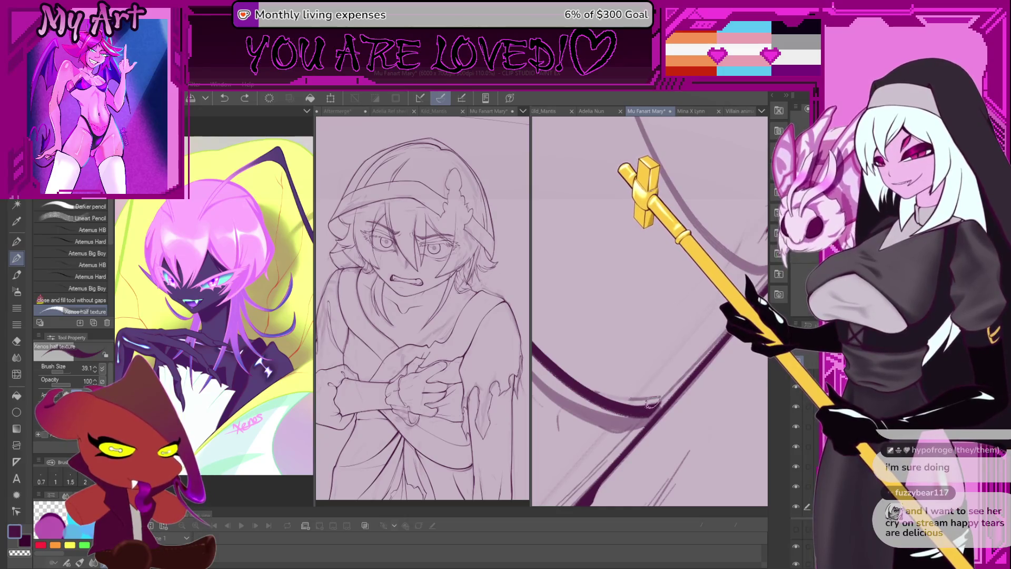
pyautogui.moveTo(656, 402); pyautogui.dragTo(664, 399)
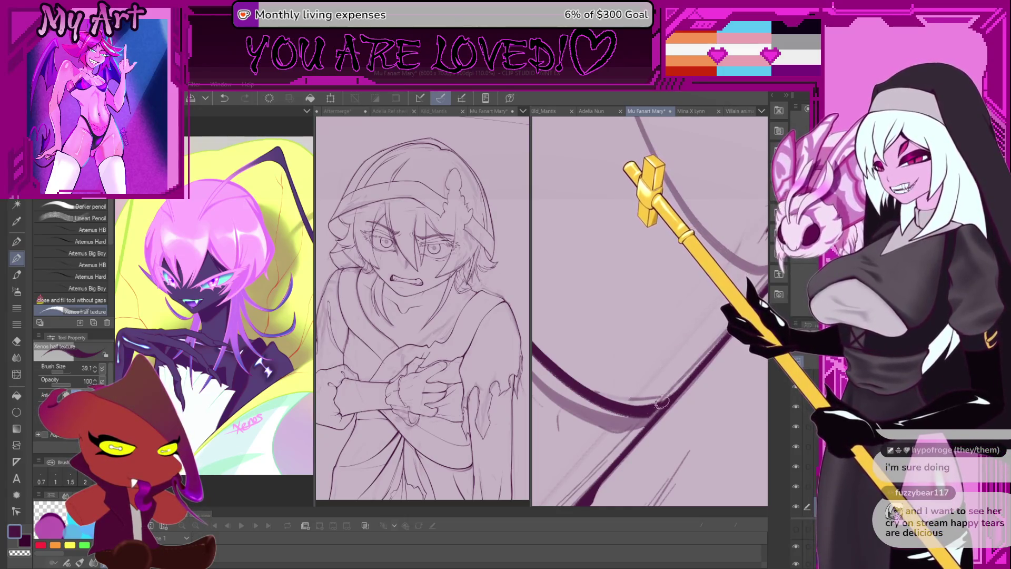
pyautogui.scroll(-5, 675, 398)
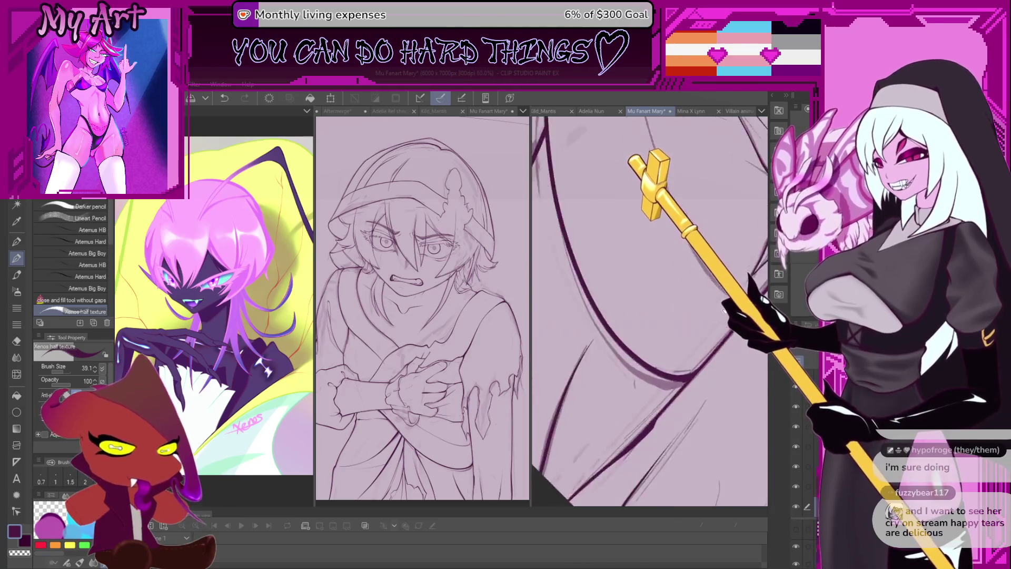
pyautogui.scroll(-2, 678, 351)
pyautogui.press('m')
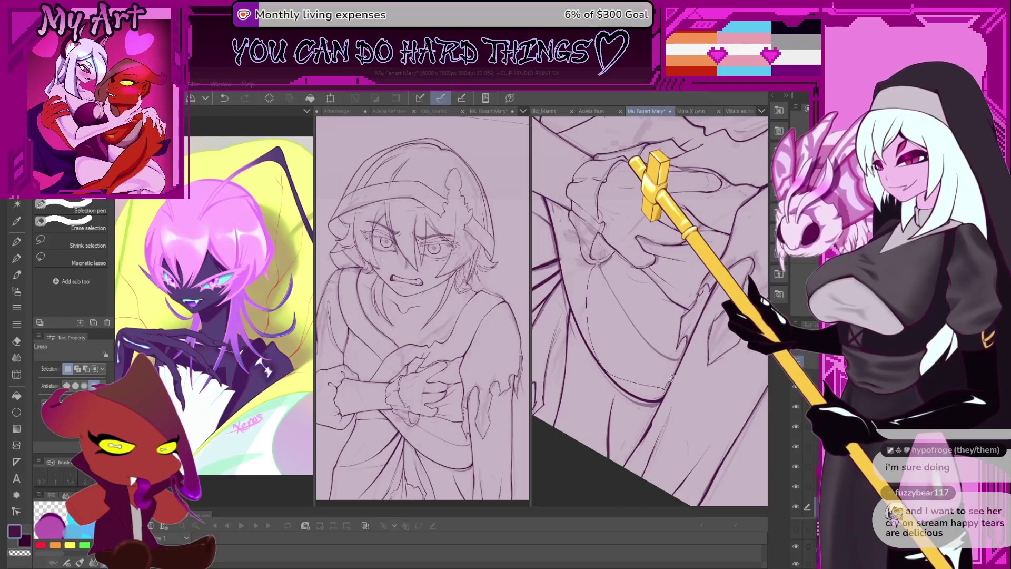
# - Loop a selection around the cloak beneath the hands, then pan and rotate to check it
pyautogui.moveTo(660, 329); pyautogui.dragTo(660, 322)
pyautogui.scroll(2, 661, 319)
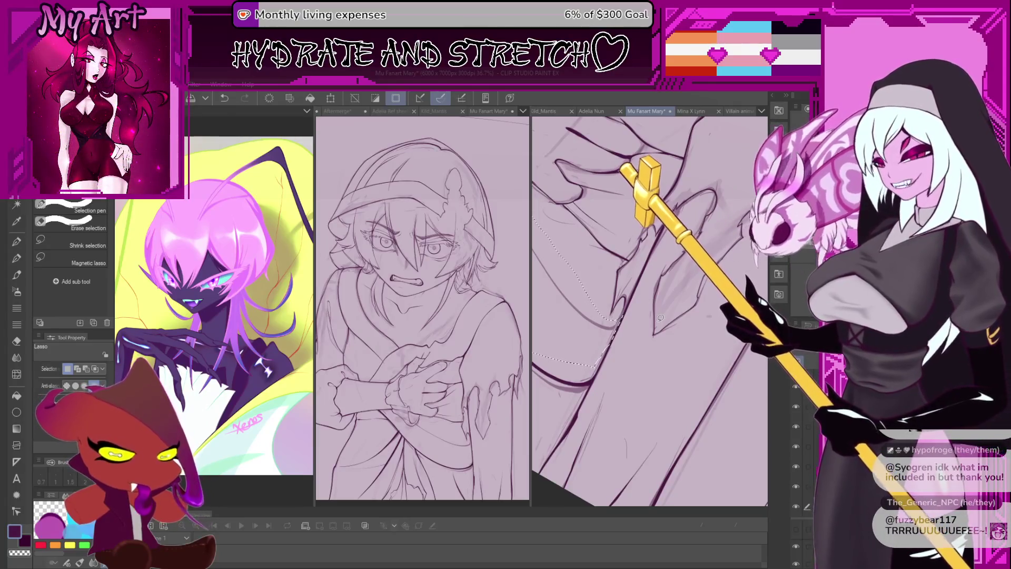
pyautogui.moveTo(660, 318); pyautogui.dragTo(706, 311)
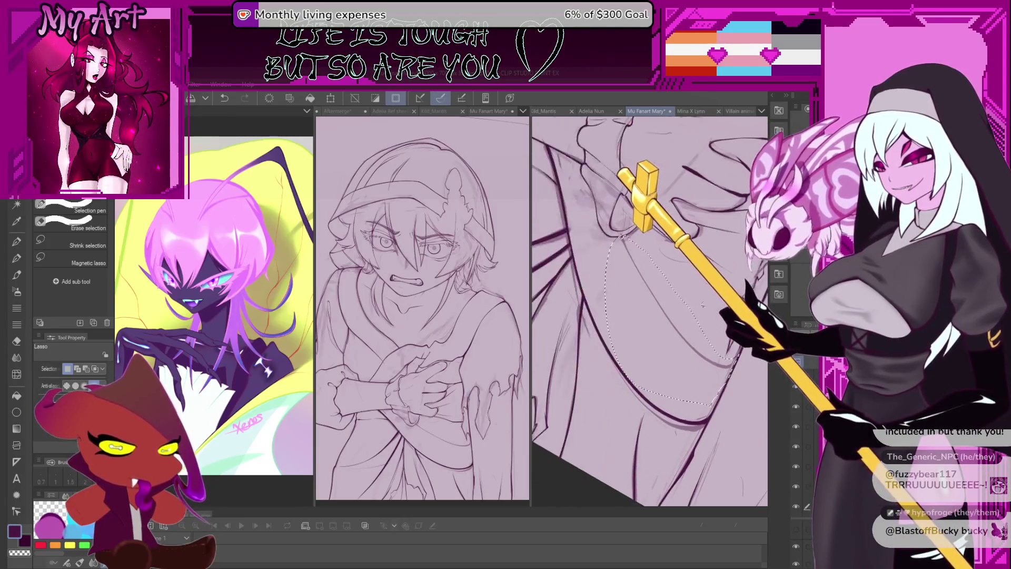
pyautogui.scroll(3, 706, 311)
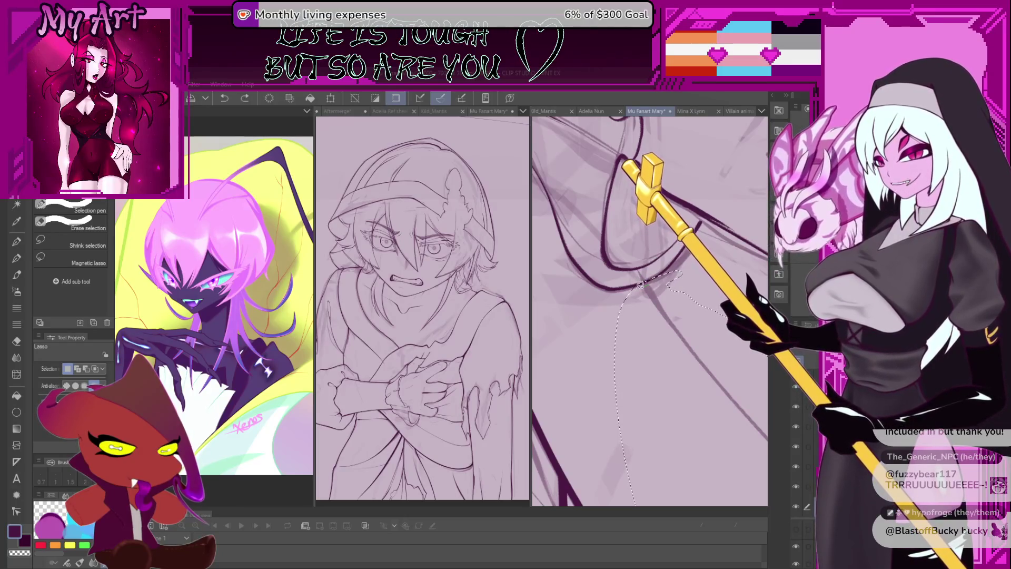
pyautogui.scroll(2, 668, 344)
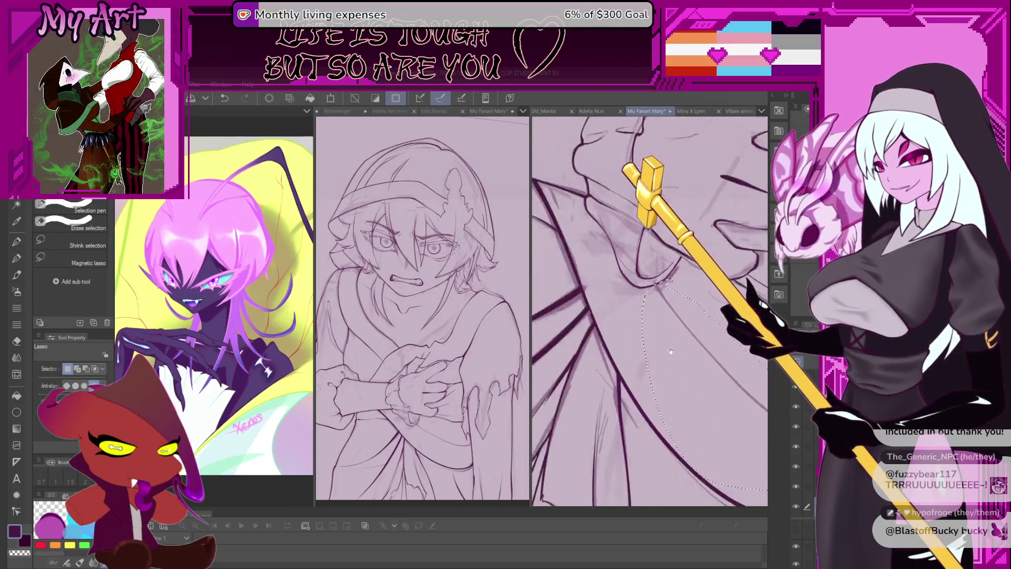
pyautogui.moveTo(668, 344); pyautogui.dragTo(626, 320)
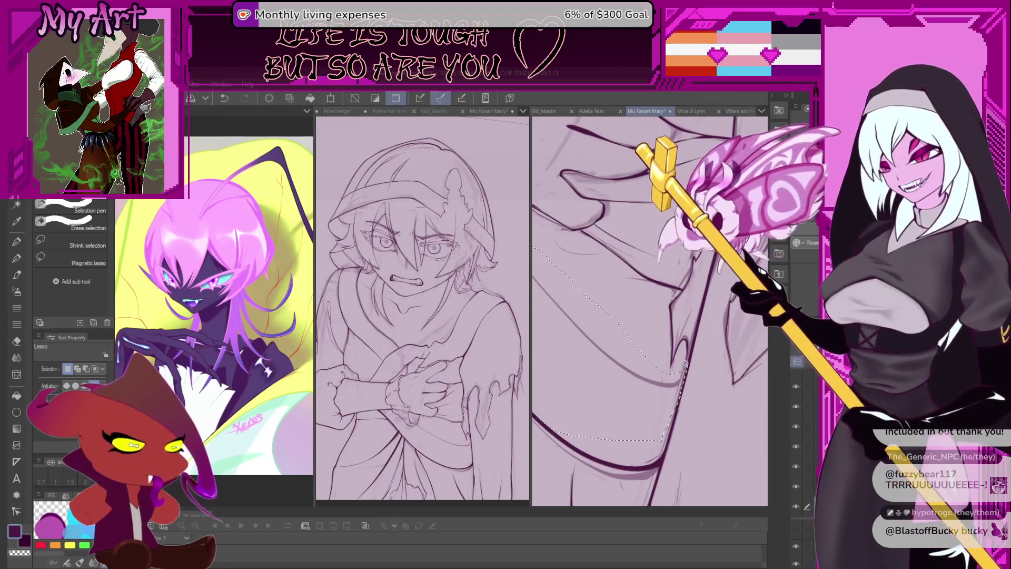
pyautogui.moveTo(692, 333); pyautogui.dragTo(697, 354)
# - Enlarge the inking pencil to about 81.8 and rotate the view around the selected cloak lines
pyautogui.press('p')
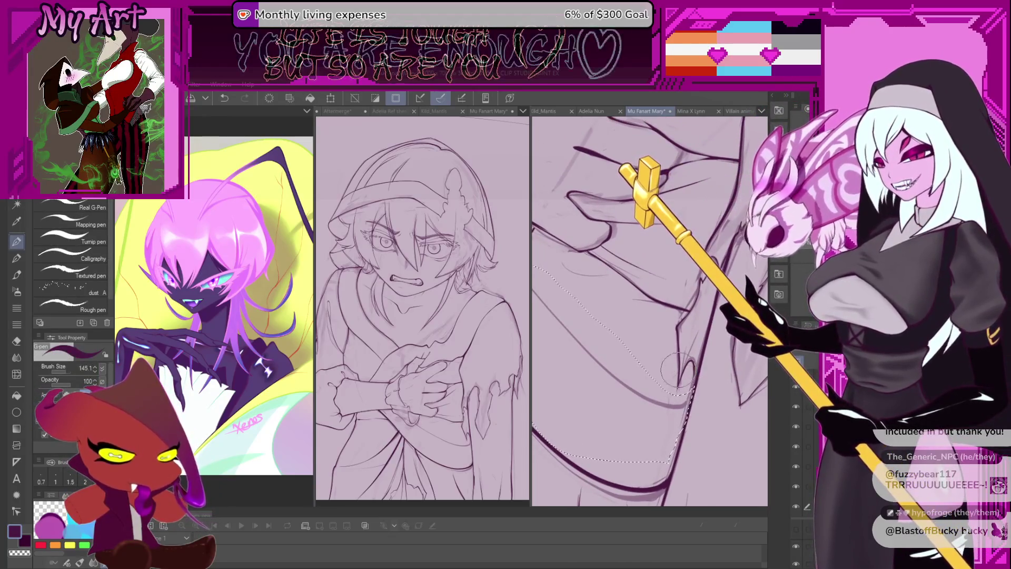
pyautogui.moveTo(694, 396)
pyautogui.mouseDown()
pyautogui.moveTo(694, 366)
pyautogui.moveTo(698, 375)
pyautogui.mouseUp()
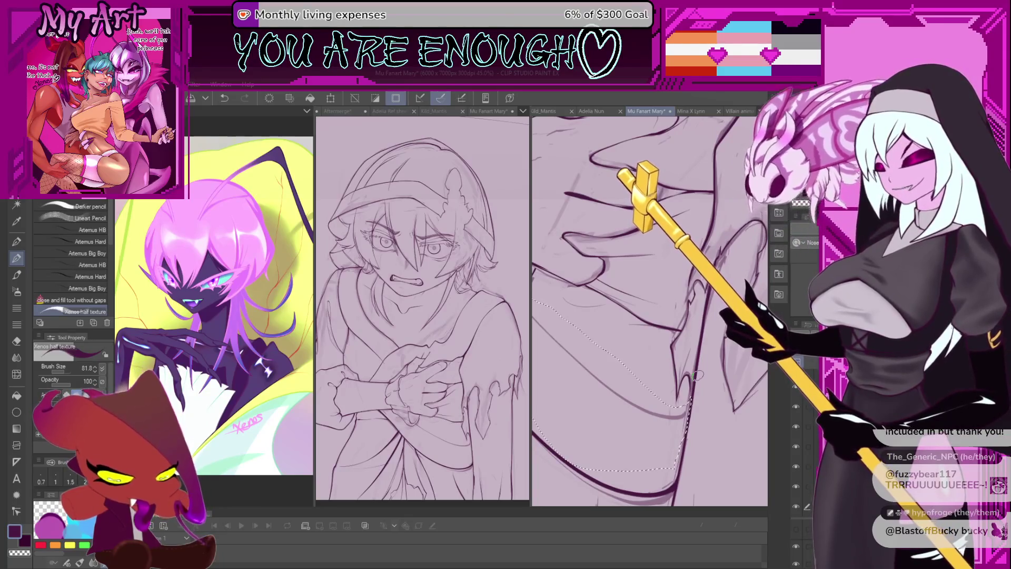
pyautogui.moveTo(698, 375); pyautogui.dragTo(605, 431)
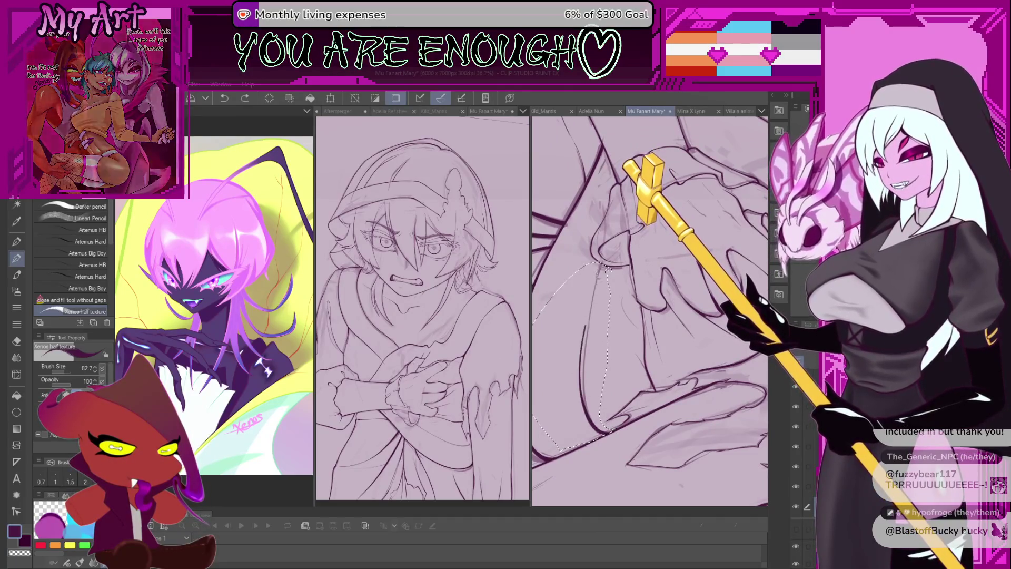
pyautogui.moveTo(606, 332)
pyautogui.mouseDown()
pyautogui.moveTo(591, 401)
pyautogui.moveTo(608, 439)
pyautogui.mouseUp()
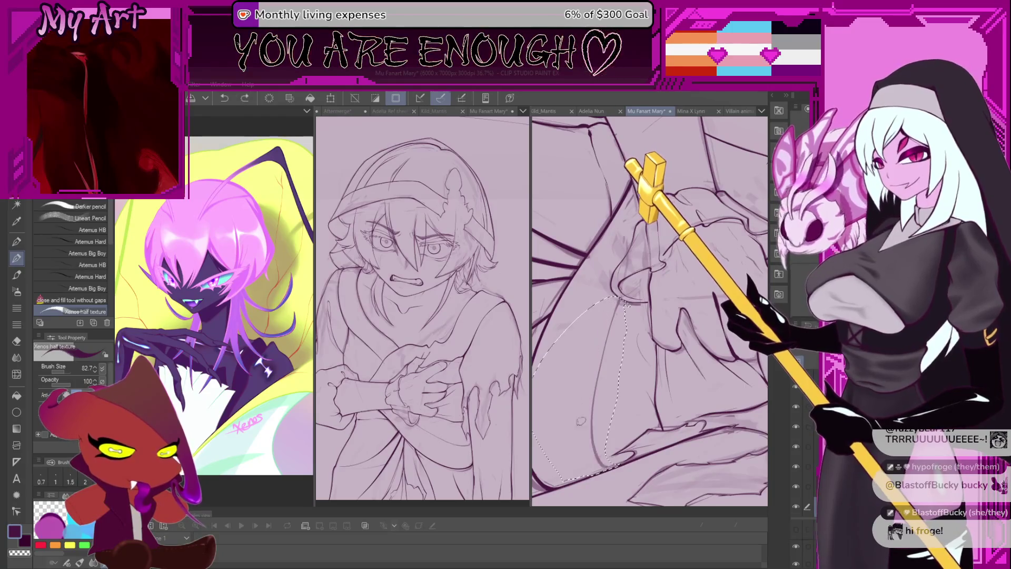
pyautogui.moveTo(581, 418); pyautogui.dragTo(609, 424)
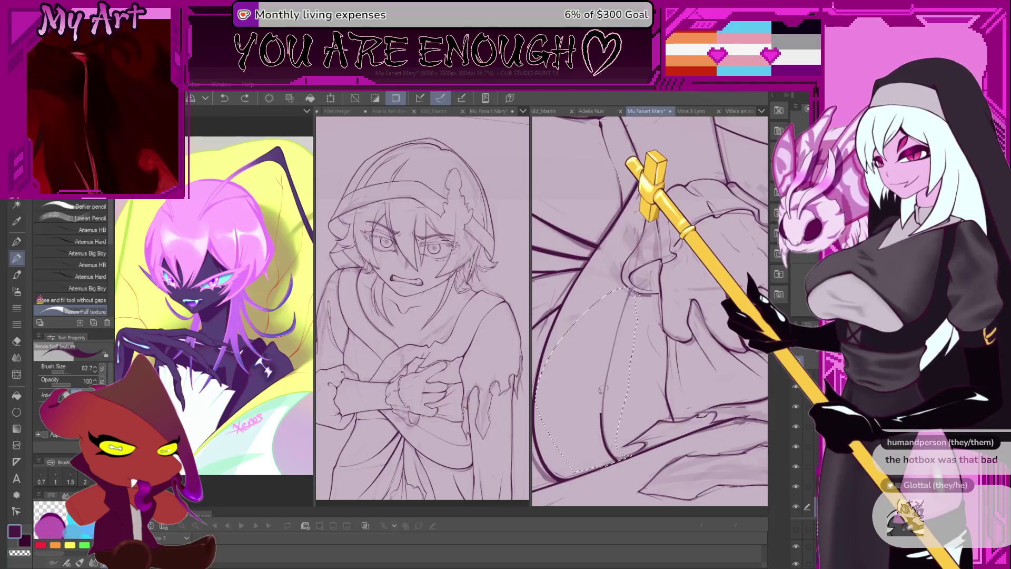
pyautogui.moveTo(603, 392)
pyautogui.mouseDown()
pyautogui.moveTo(621, 334)
pyautogui.moveTo(639, 416)
pyautogui.mouseUp()
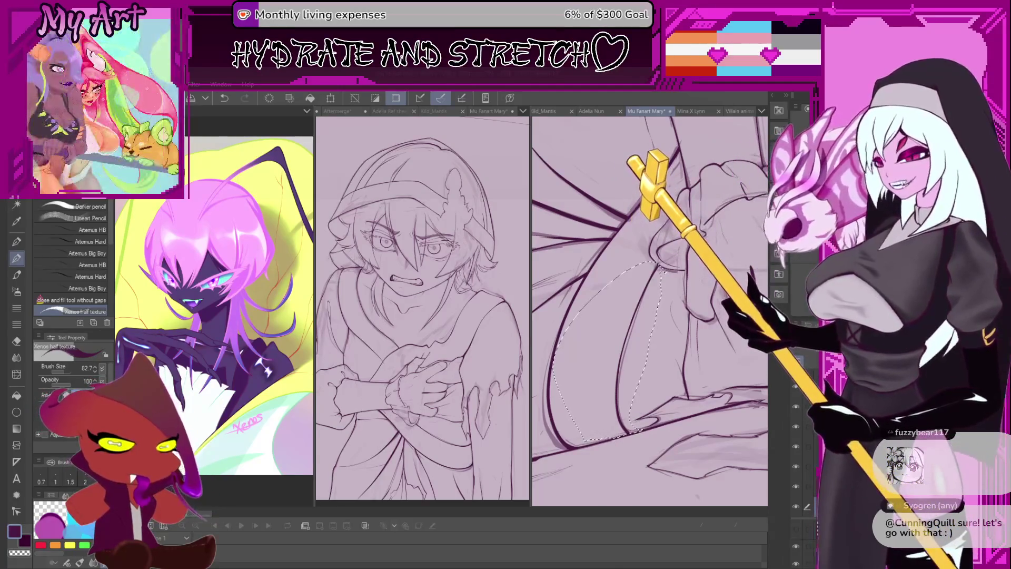
pyautogui.scroll(-2, 648, 316)
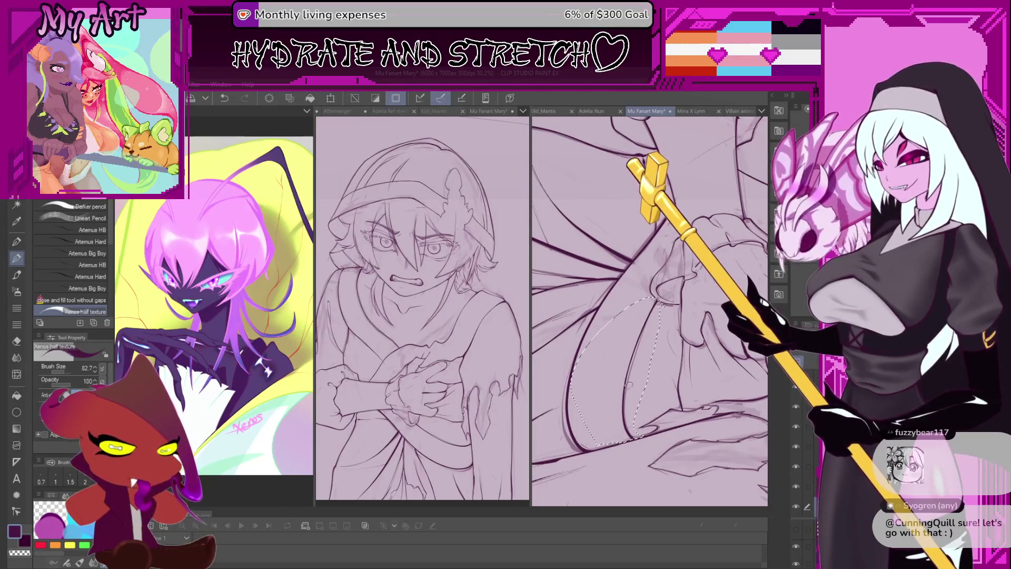
# - Transform the selected cloak section and apply the change
pyautogui.press('m')
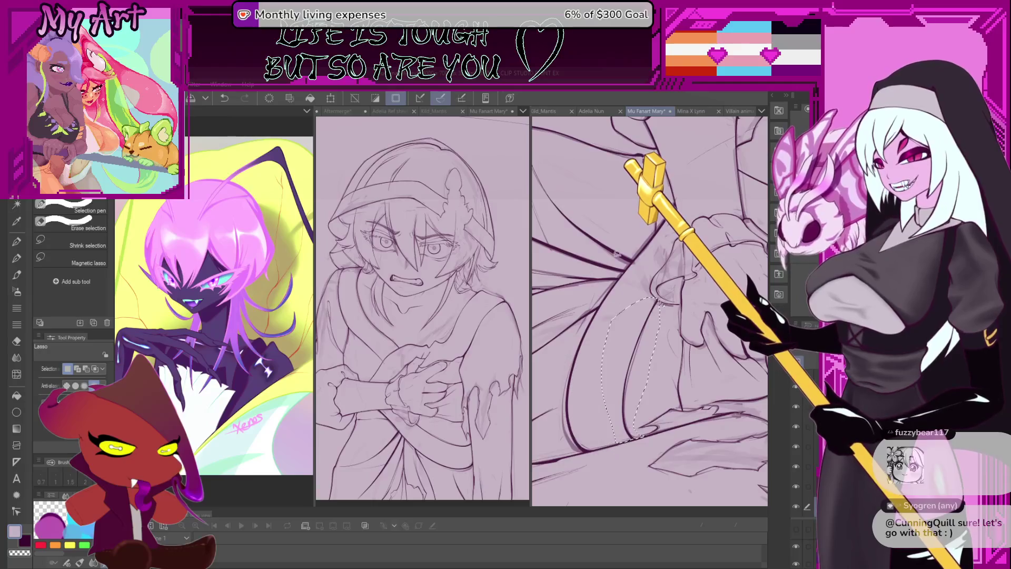
pyautogui.hotkey('ctrl', 't')
pyautogui.scroll(2, 611, 352)
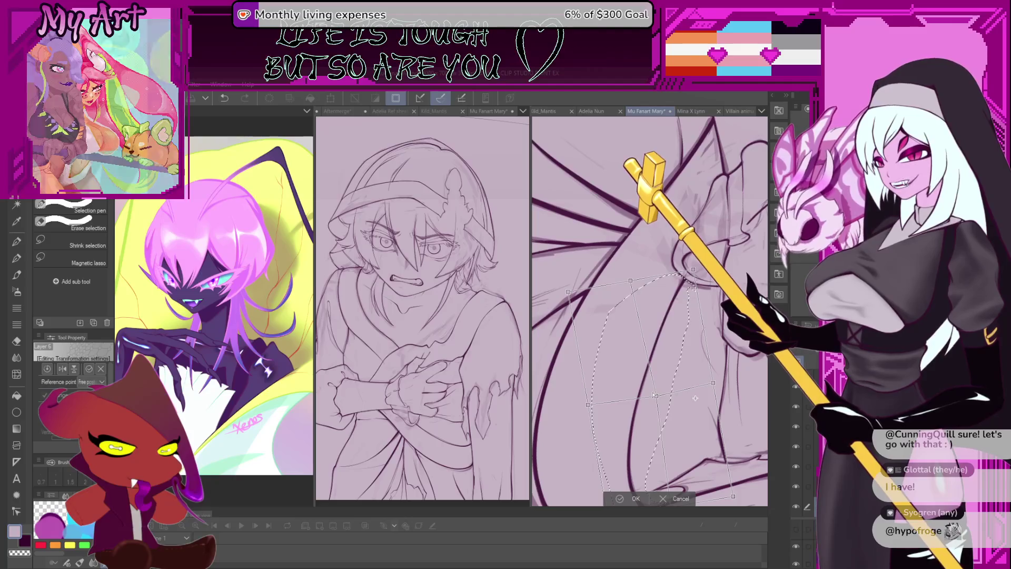
pyautogui.click(638, 498)
pyautogui.scroll(-3, 605, 367)
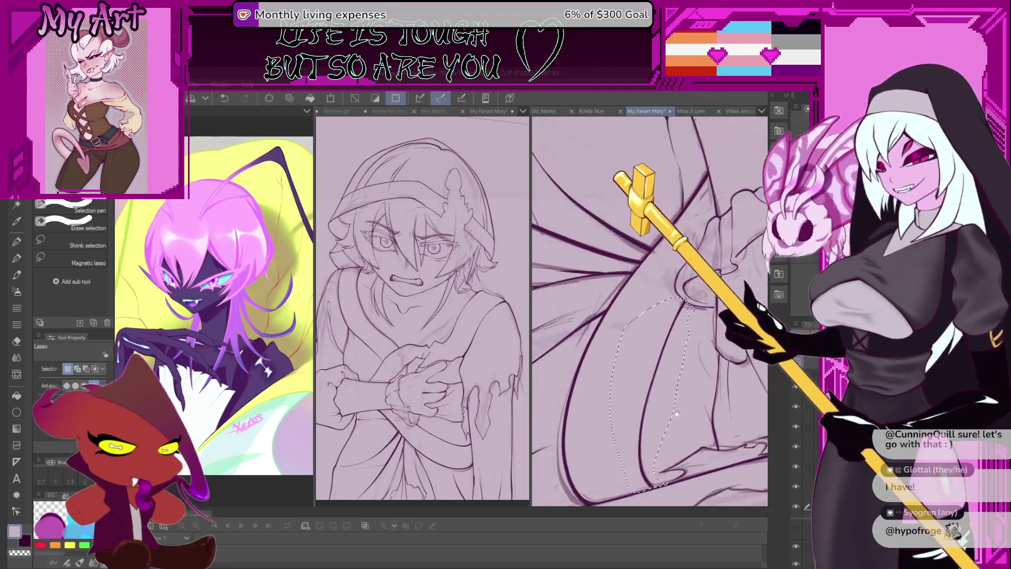
# - Return to the pencil set and rotate and zoom the canvas out for drawing
pyautogui.press('p')
pyautogui.press('b')
pyautogui.moveTo(605, 367)
pyautogui.mouseDown()
pyautogui.moveTo(638, 308)
pyautogui.moveTo(664, 354)
pyautogui.mouseUp()
pyautogui.scroll(3, 638, 308)
pyautogui.press('p')
pyautogui.scroll(-3, 648, 337)
# - Undo the stray stroke and shift the recent strokes slightly downward with a transform
pyautogui.scroll(5, 664, 353)
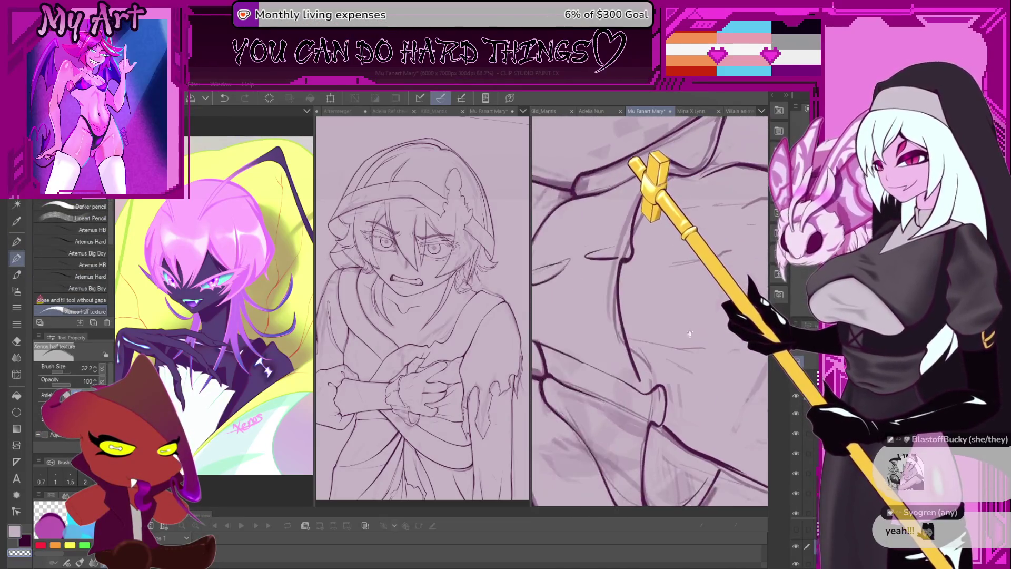
pyautogui.scroll(-3, 628, 388)
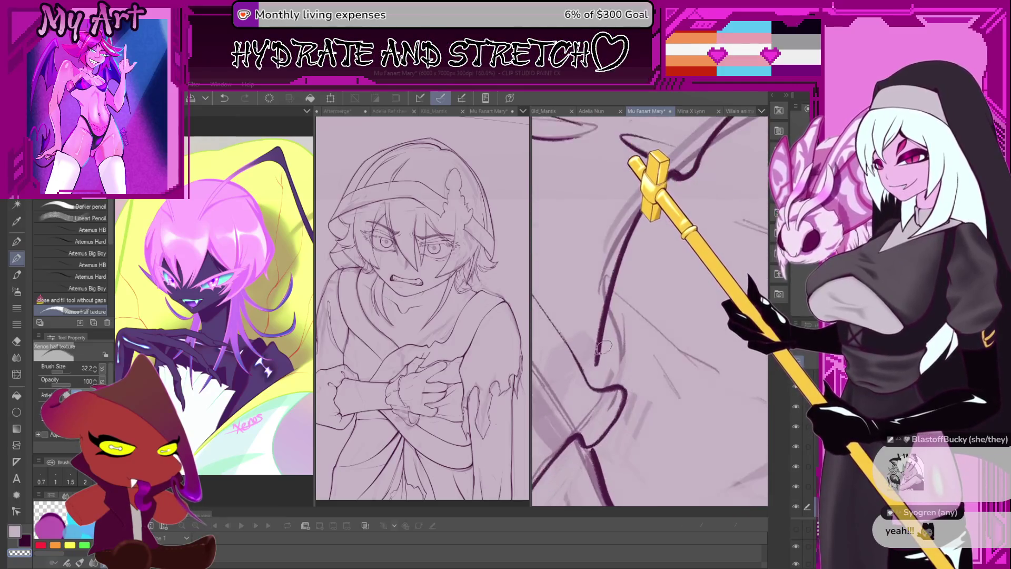
pyautogui.moveTo(630, 389); pyautogui.dragTo(636, 423)
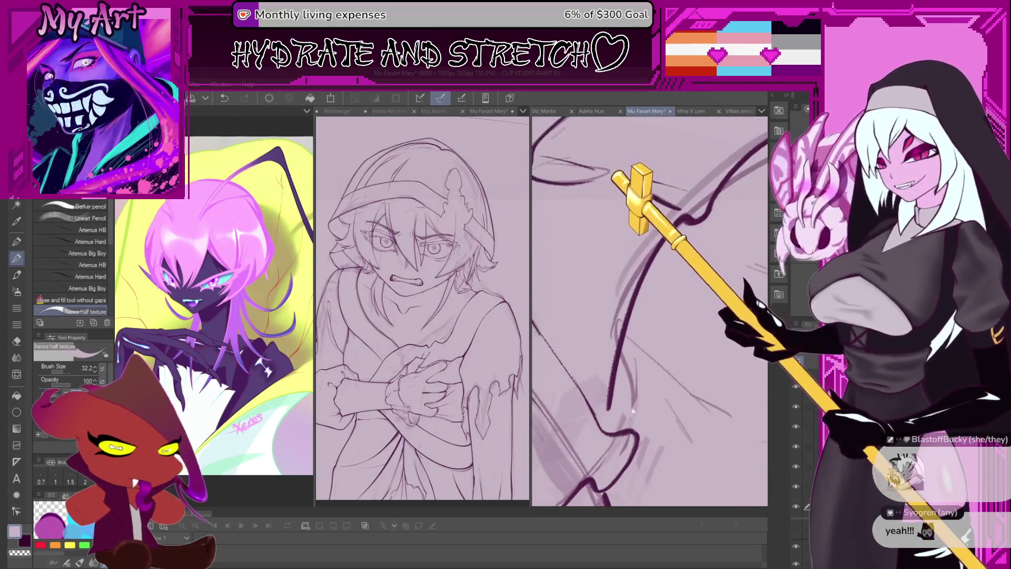
pyautogui.hotkey('ctrl', 'z')
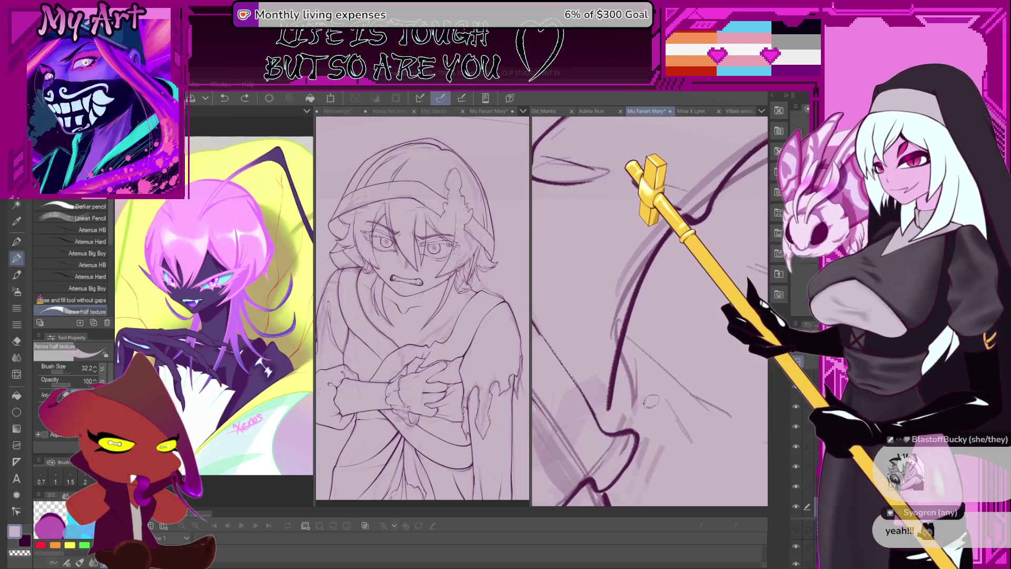
pyautogui.hotkey('ctrl', 'y')
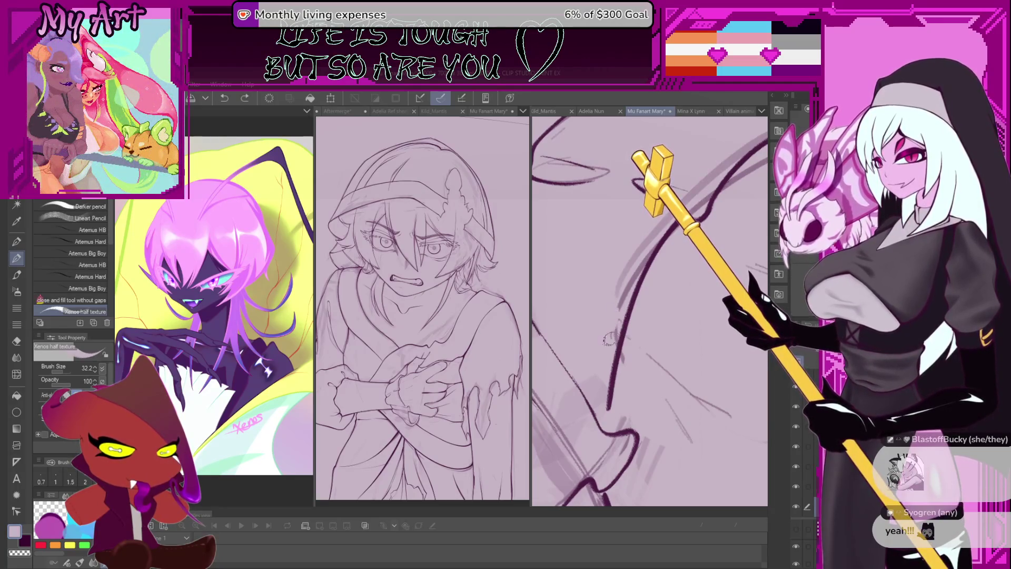
pyautogui.scroll(3, 619, 302)
pyautogui.scroll(-3, 755, 248)
pyautogui.hotkey('ctrl', 'z')
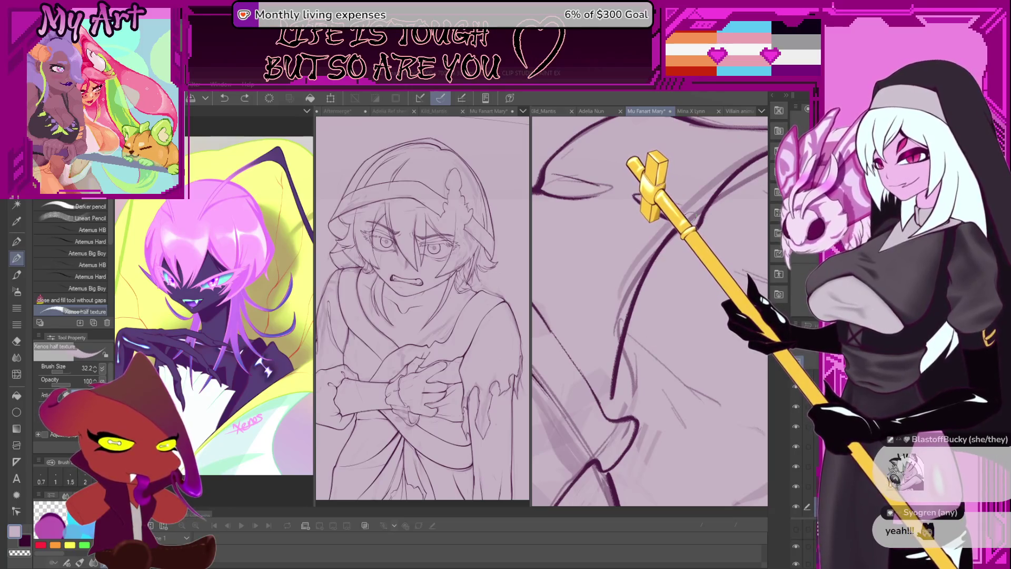
pyautogui.hotkey('ctrl', 't')
pyautogui.press('Return')
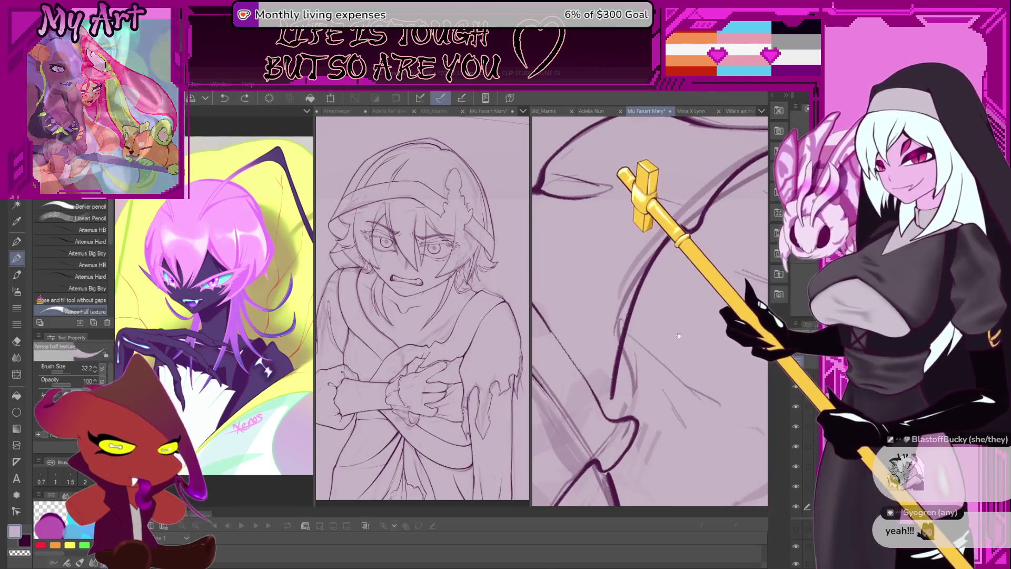
# - Shrink the brush to 15.7 and ink the robe edge into its lower curve, retrying until clean
pyautogui.scroll(-5, 672, 272)
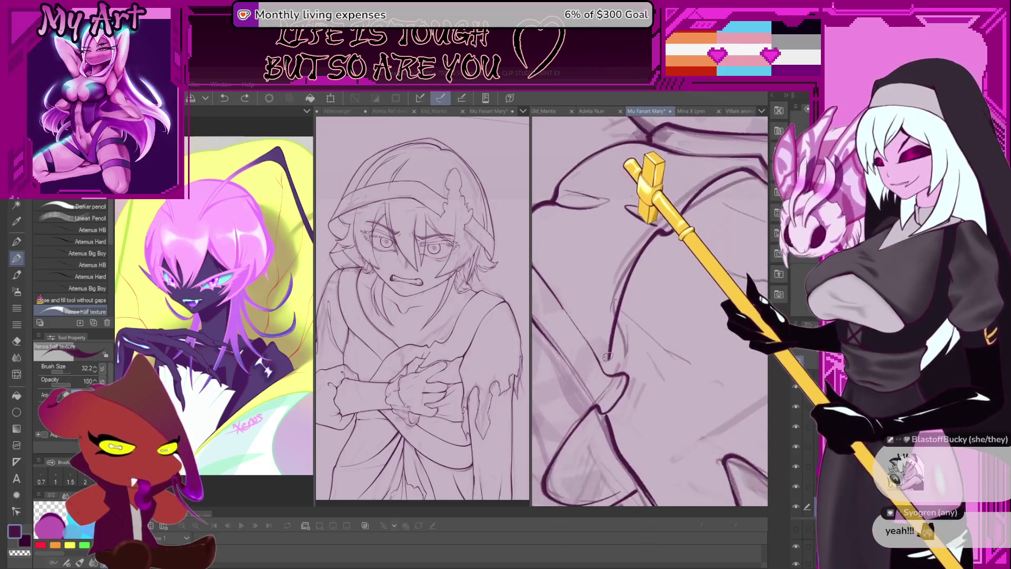
pyautogui.scroll(1, 624, 368)
pyautogui.press('[')
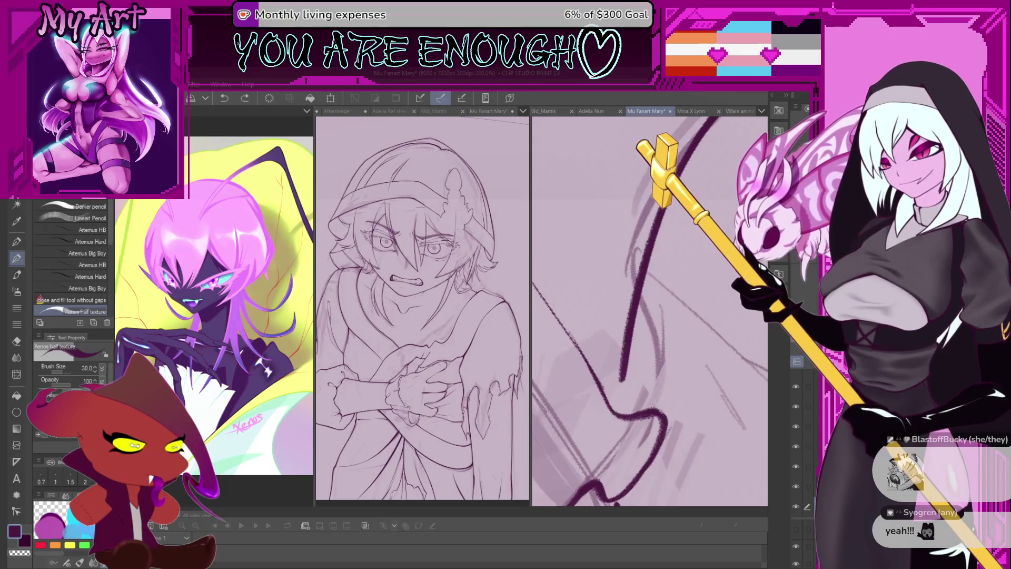
pyautogui.press('[')
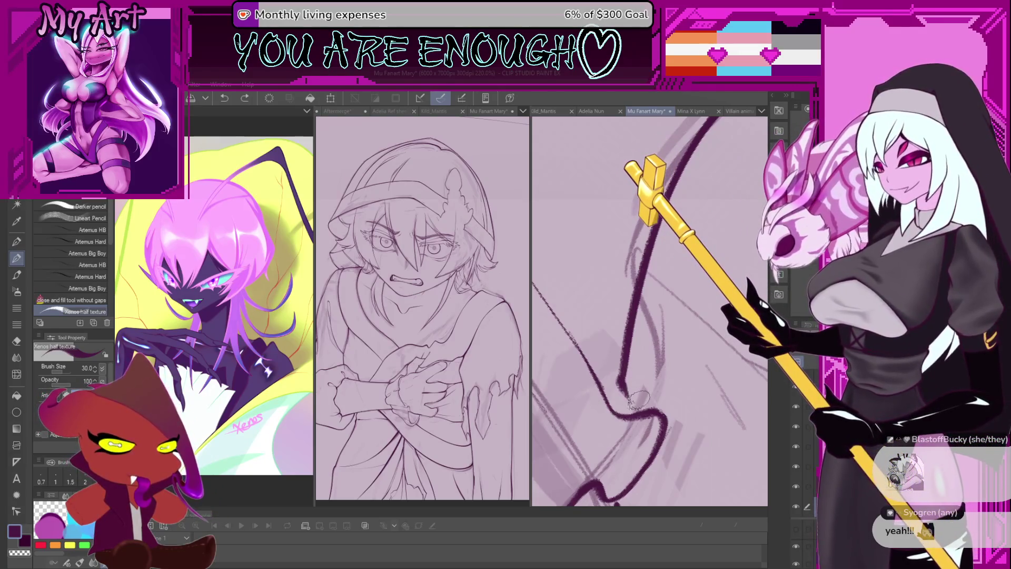
pyautogui.press('[')
pyautogui.press('[')
pyautogui.press('[')
pyautogui.moveTo(621, 379)
pyautogui.mouseDown()
pyautogui.moveTo(655, 404)
pyautogui.moveTo(625, 338)
pyautogui.mouseUp()
pyautogui.hotkey('ctrl', 'z')
pyautogui.moveTo(665, 415); pyautogui.dragTo(625, 357)
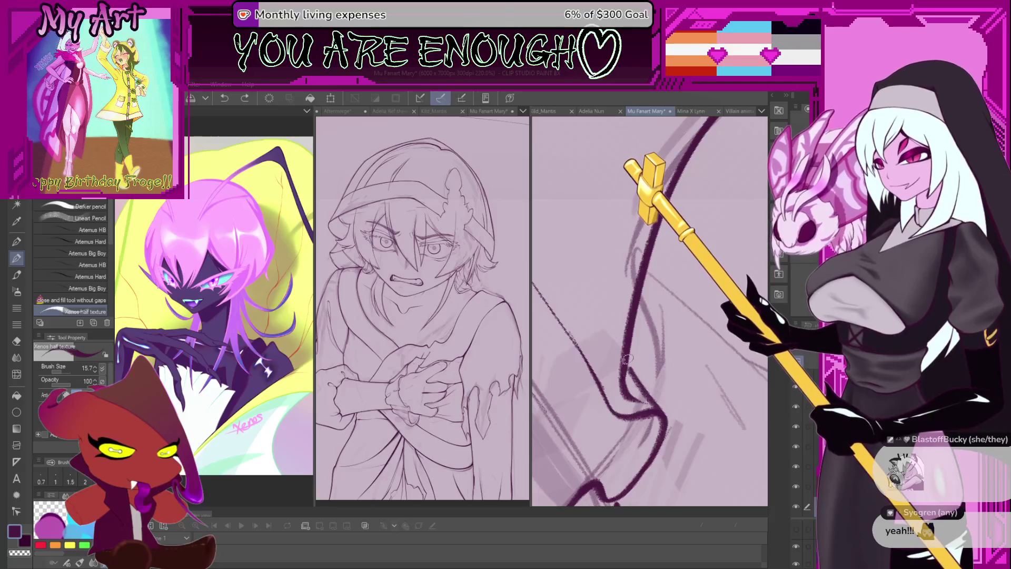
pyautogui.scroll(-3, 652, 342)
pyautogui.scroll(3, 652, 342)
pyautogui.hotkey('ctrl', 'z')
pyautogui.moveTo(639, 375); pyautogui.dragTo(610, 328)
# - Replace the long stroke with shorter ink strokes on the robe, retrying the upward stroke
pyautogui.scroll(-3, 601, 291)
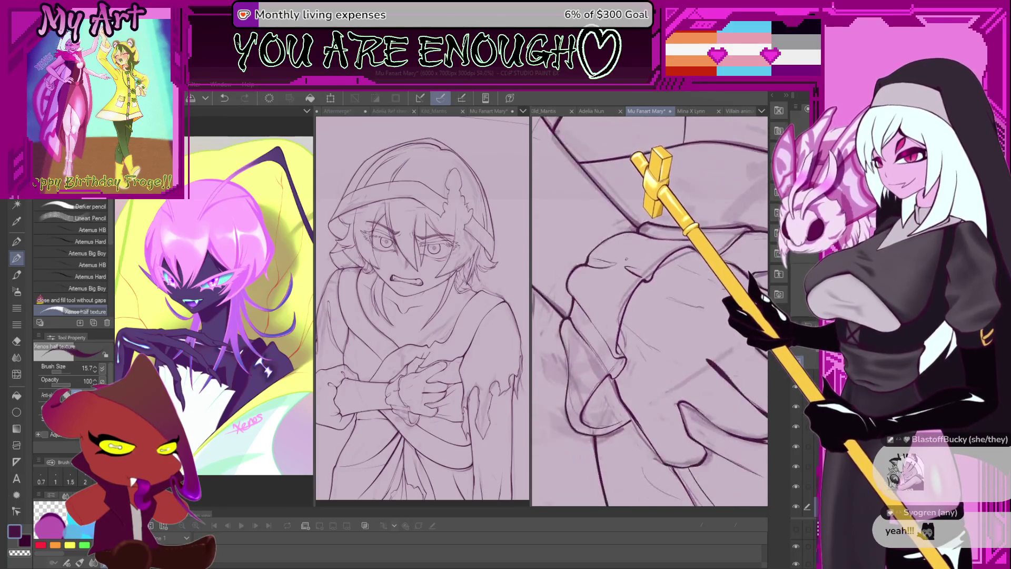
pyautogui.scroll(-1, 635, 303)
pyautogui.scroll(-3, 636, 303)
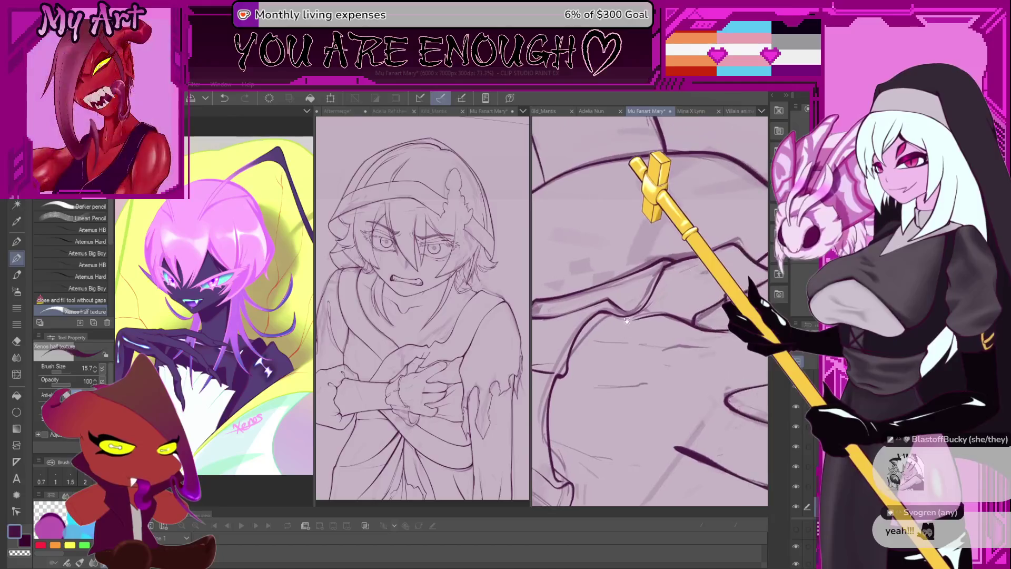
pyautogui.scroll(5, 646, 296)
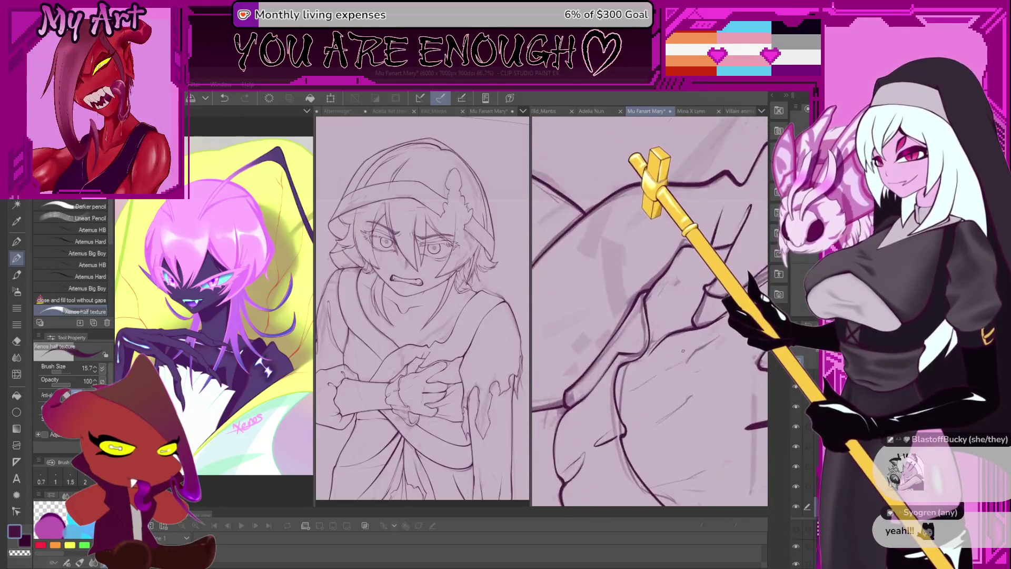
pyautogui.scroll(2, 646, 296)
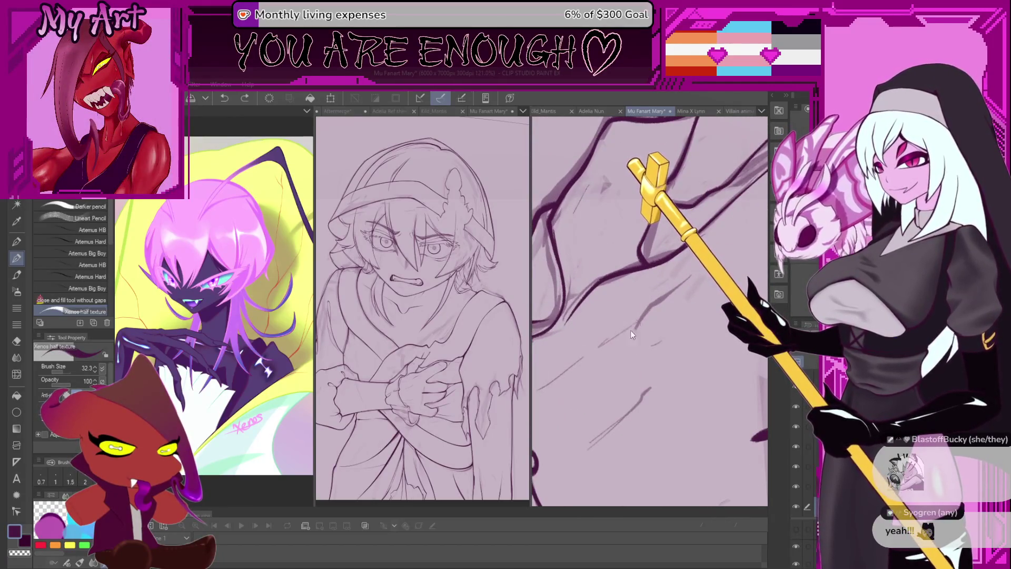
pyautogui.hotkey('ctrl', 'z')
pyautogui.moveTo(635, 326)
pyautogui.mouseDown()
pyautogui.moveTo(625, 340)
pyautogui.moveTo(665, 297)
pyautogui.mouseUp()
pyautogui.scroll(2, 666, 295)
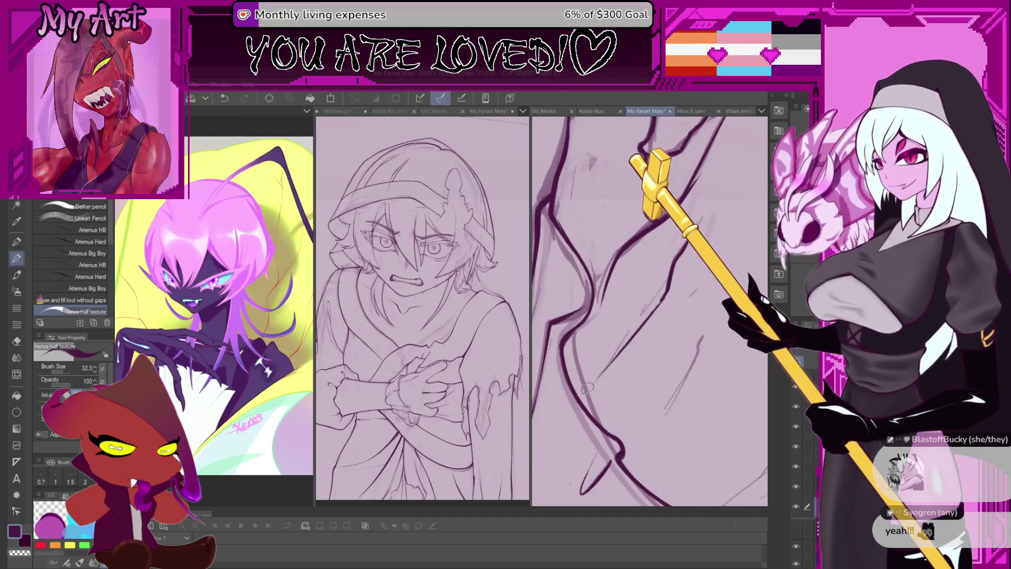
pyautogui.moveTo(648, 377); pyautogui.dragTo(611, 346)
pyautogui.moveTo(605, 403); pyautogui.dragTo(664, 319)
pyautogui.hotkey('ctrl', 'z')
pyautogui.moveTo(614, 396)
pyautogui.mouseDown()
pyautogui.moveTo(663, 310)
pyautogui.moveTo(656, 334)
pyautogui.mouseUp()
pyautogui.hotkey('ctrl', 'z')
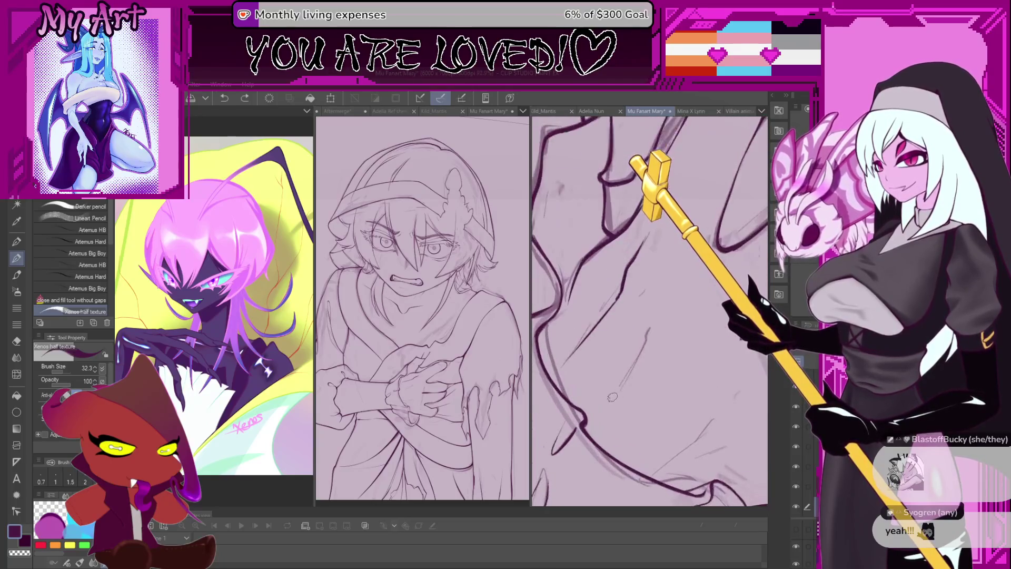
pyautogui.hotkey('ctrl', 'z')
# - Ink a dark fold line running down-left along the robe, redoing it several times
pyautogui.moveTo(639, 247); pyautogui.dragTo(620, 291)
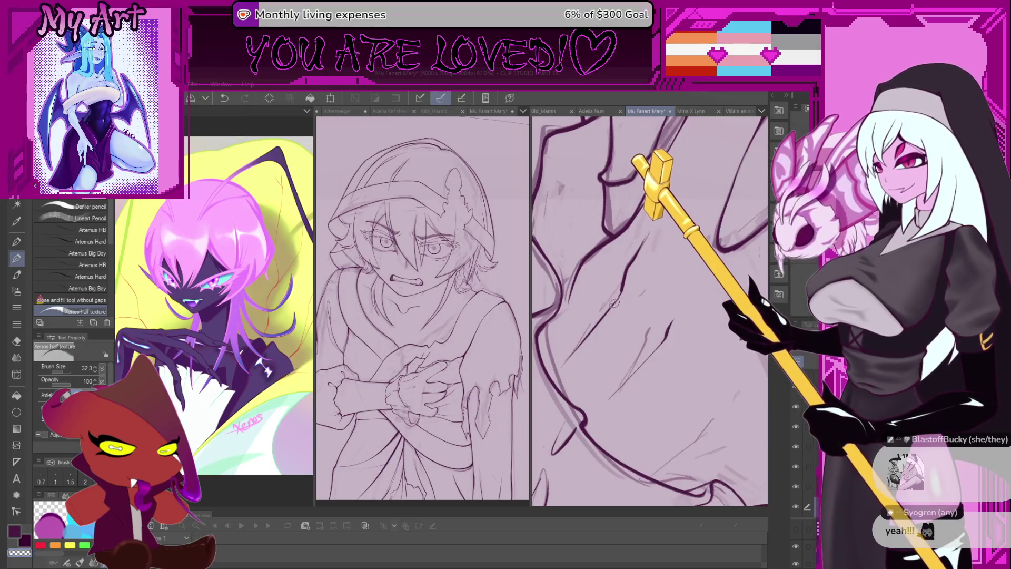
pyautogui.moveTo(655, 328); pyautogui.dragTo(626, 297)
pyautogui.hotkey('ctrl', 'z')
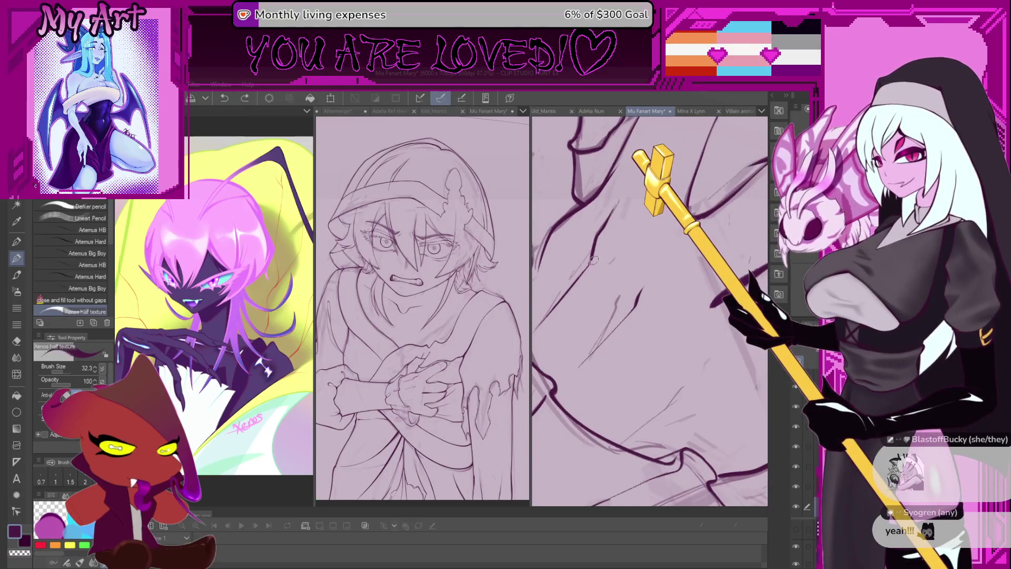
pyautogui.moveTo(546, 322)
pyautogui.mouseDown()
pyautogui.moveTo(564, 345)
pyautogui.moveTo(576, 342)
pyautogui.mouseUp()
pyautogui.hotkey('ctrl', 'z')
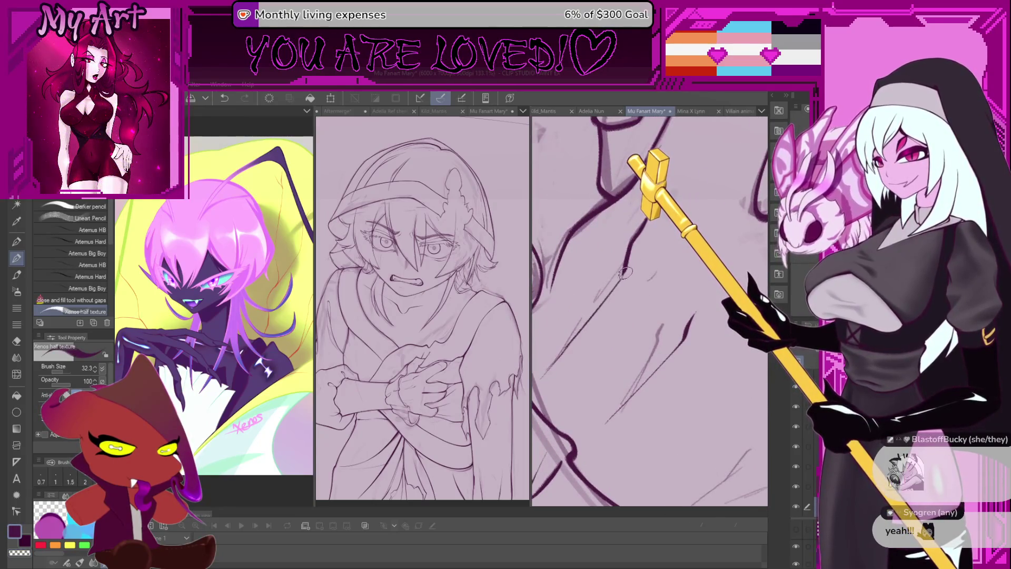
pyautogui.moveTo(624, 269); pyautogui.dragTo(550, 369)
pyautogui.hotkey('ctrl', 'z')
pyautogui.moveTo(621, 270); pyautogui.dragTo(584, 331)
pyautogui.hotkey('ctrl', 'z')
pyautogui.moveTo(606, 295); pyautogui.dragTo(548, 368)
pyautogui.hotkey('ctrl', 'z')
# - Undo the last stroke and rotate the canvas to a comfortable angle over the hands
pyautogui.scroll(-10, 656, 351)
pyautogui.scroll(5, 640, 316)
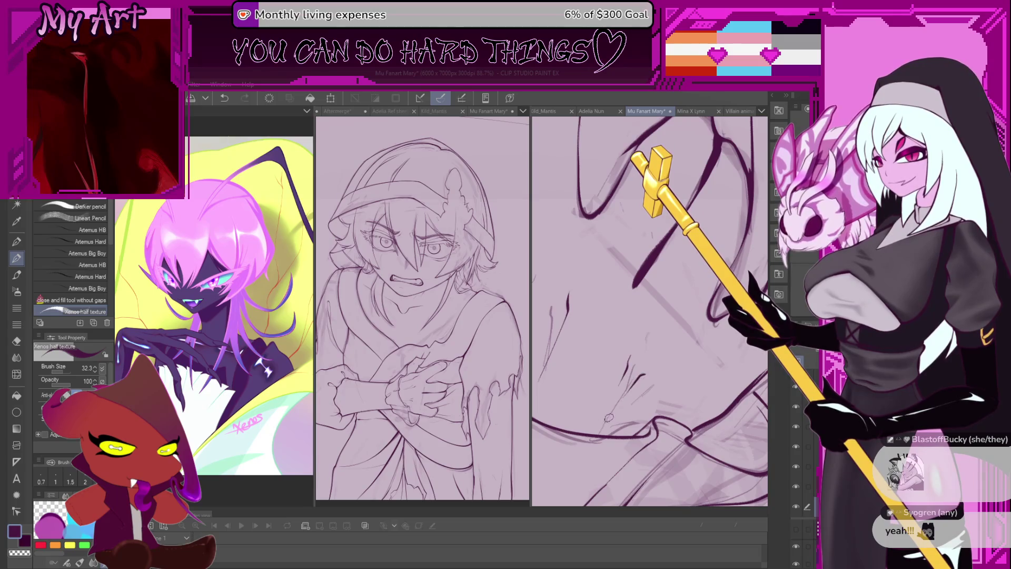
pyautogui.moveTo(608, 418); pyautogui.dragTo(626, 362)
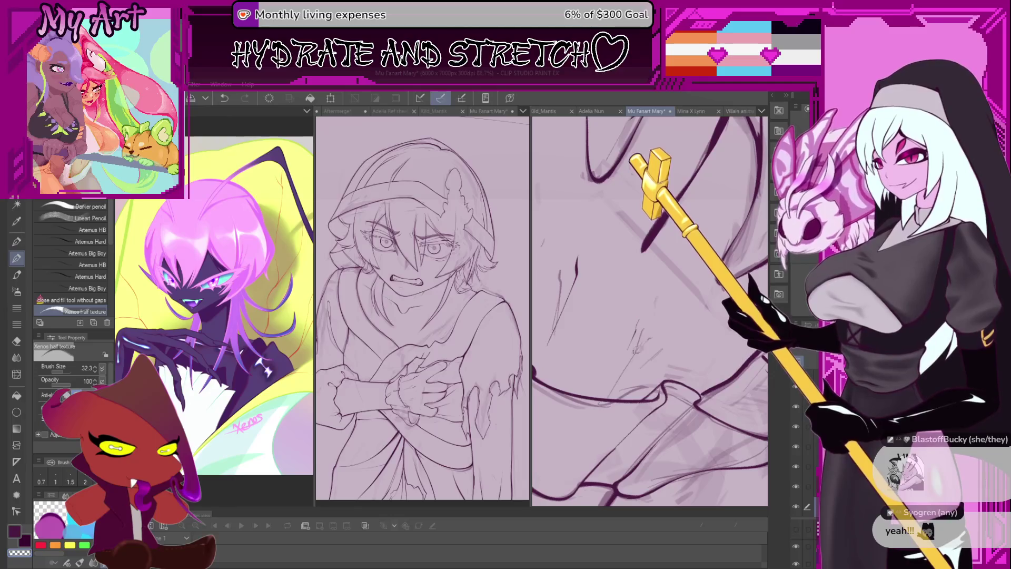
pyautogui.scroll(3, 629, 365)
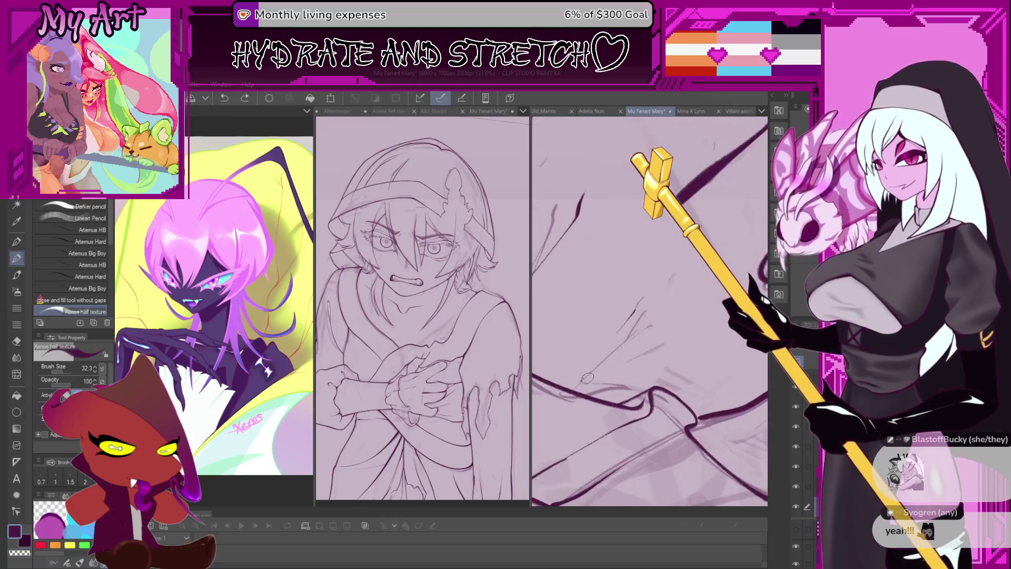
pyautogui.hotkey('ctrl', 'z')
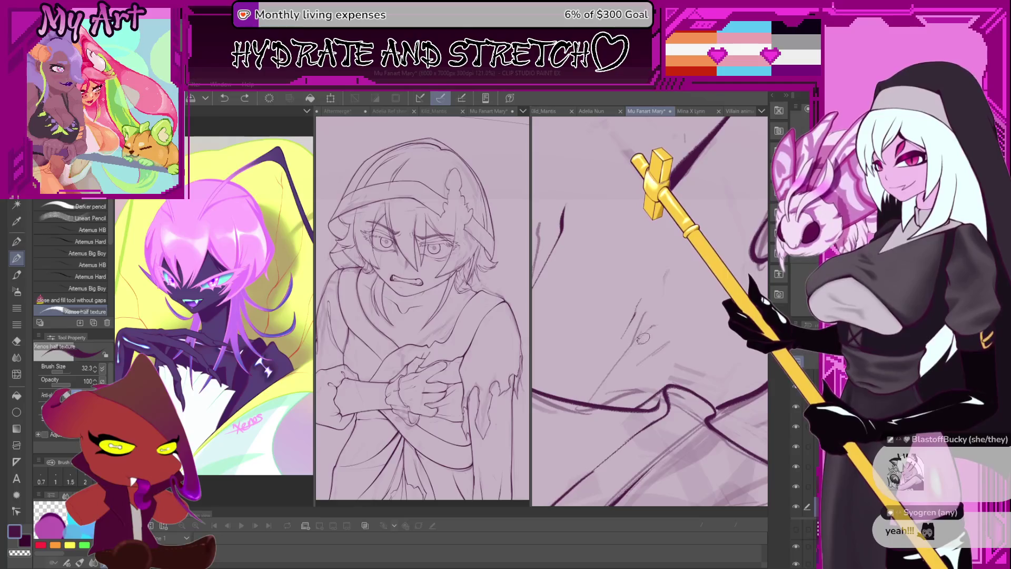
pyautogui.moveTo(585, 390); pyautogui.dragTo(637, 388)
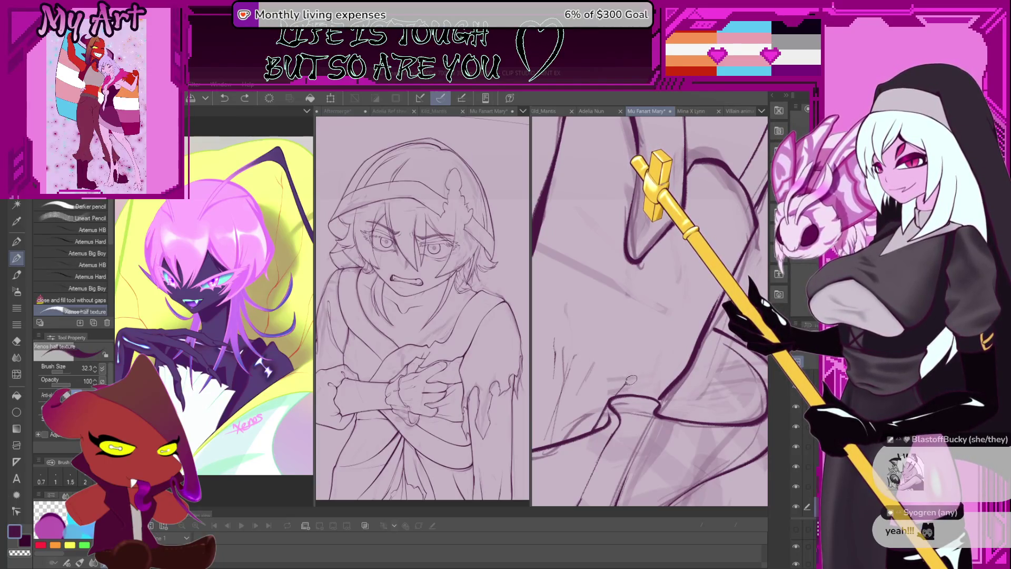
pyautogui.moveTo(638, 376)
pyautogui.mouseDown()
pyautogui.moveTo(661, 395)
pyautogui.moveTo(636, 269)
pyautogui.moveTo(652, 250)
pyautogui.moveTo(661, 385)
pyautogui.mouseUp()
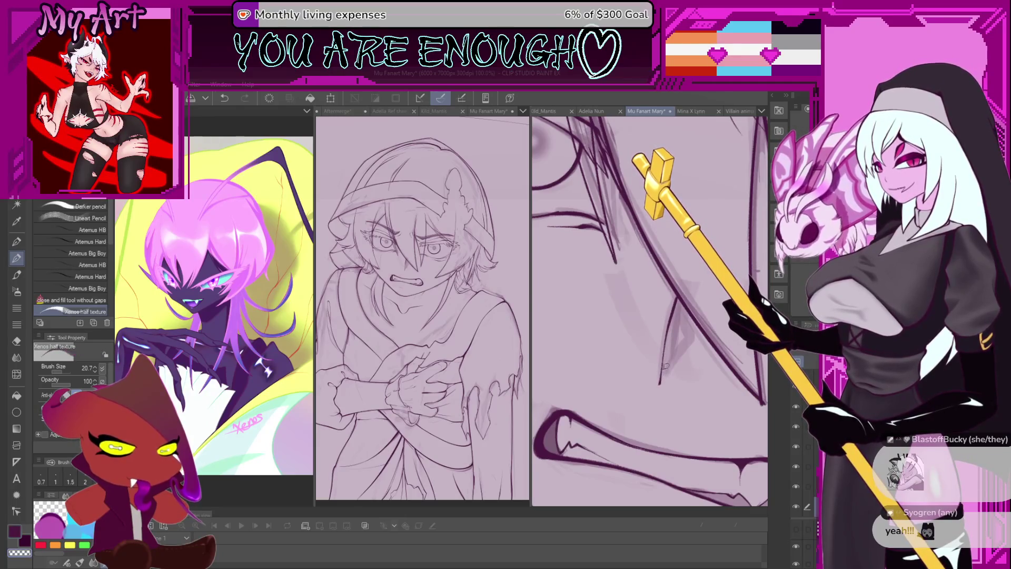
pyautogui.moveTo(666, 378); pyautogui.dragTo(614, 398)
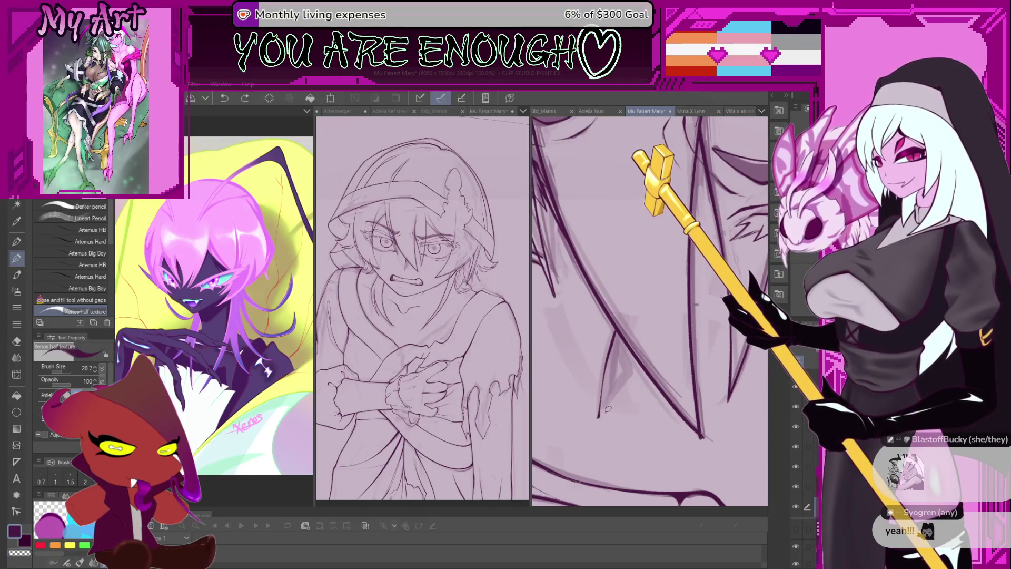
pyautogui.scroll(-5, 635, 355)
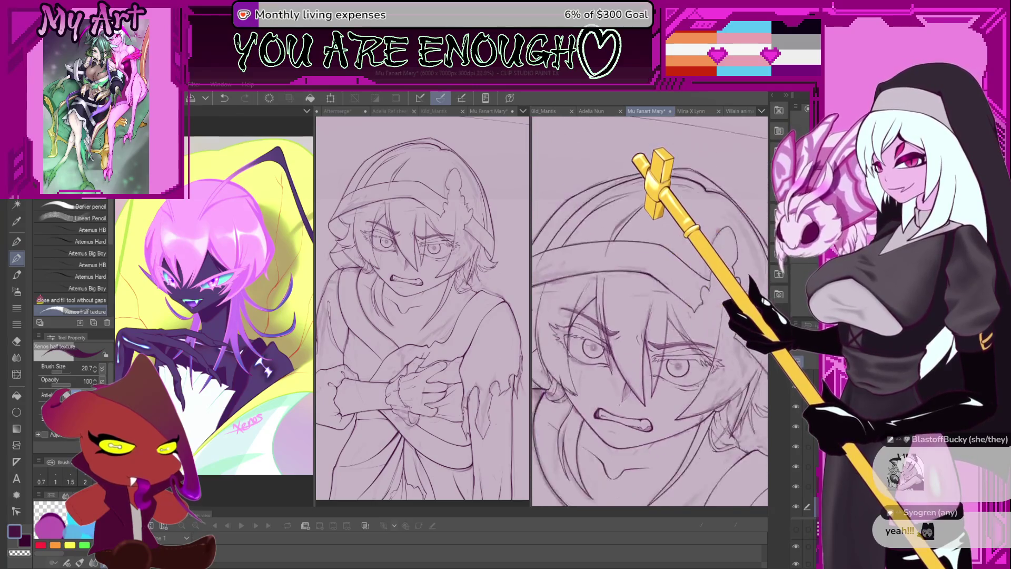
pyautogui.scroll(4, 653, 364)
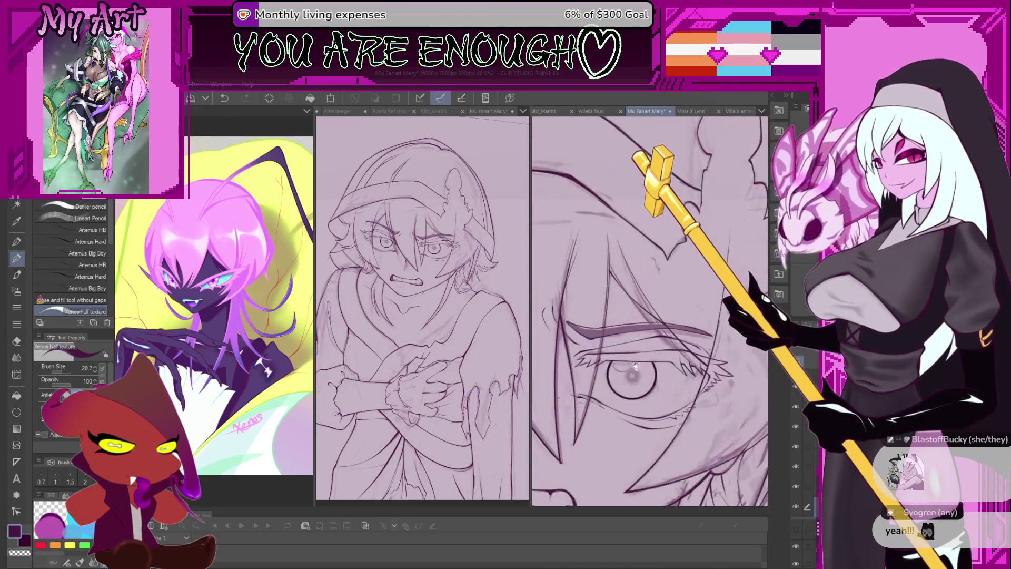
pyautogui.scroll(-2, 584, 378)
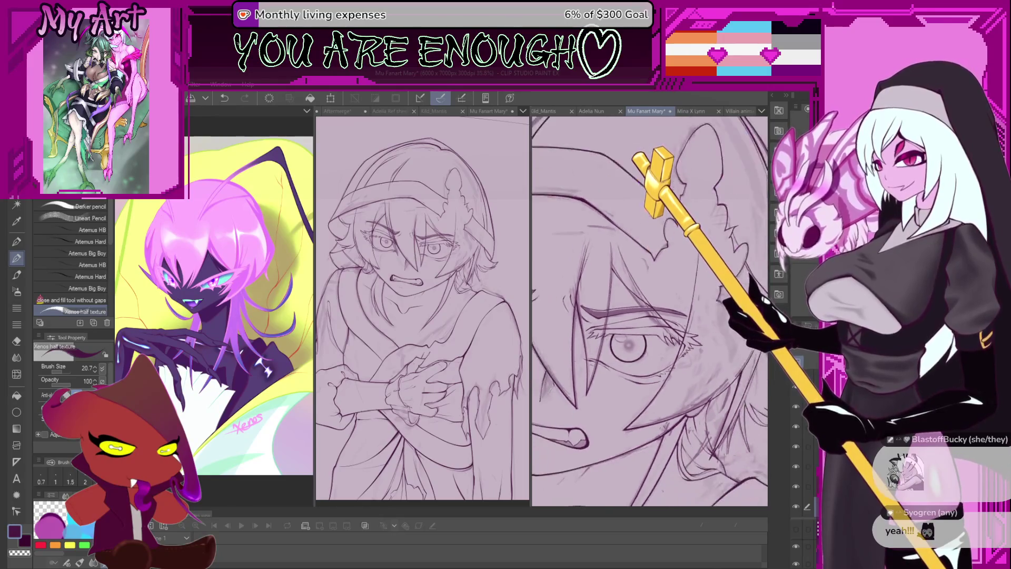
pyautogui.click(796, 496)
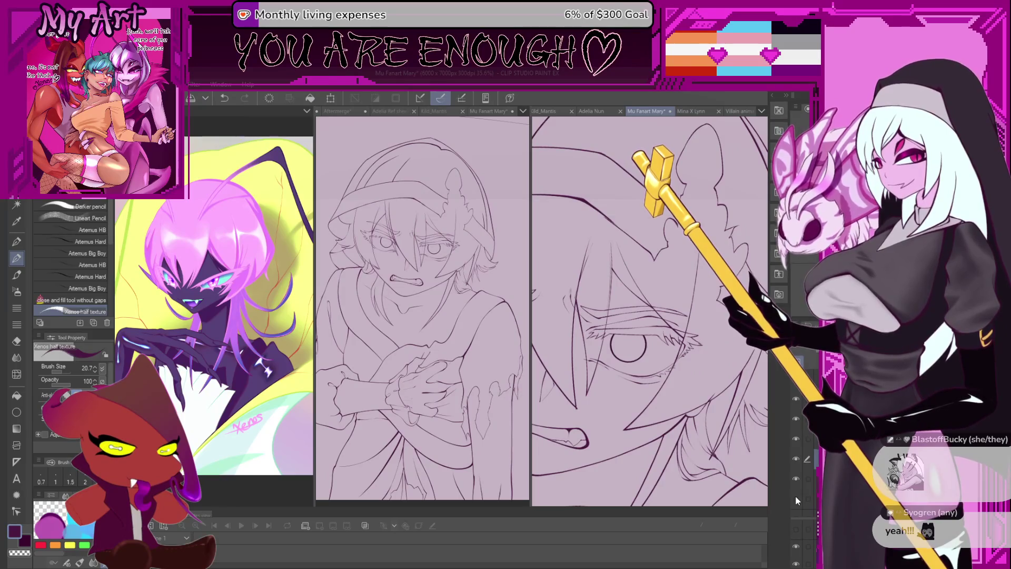
pyautogui.click(796, 498)
pyautogui.moveTo(656, 402); pyautogui.dragTo(647, 400)
pyautogui.scroll(-3, 647, 400)
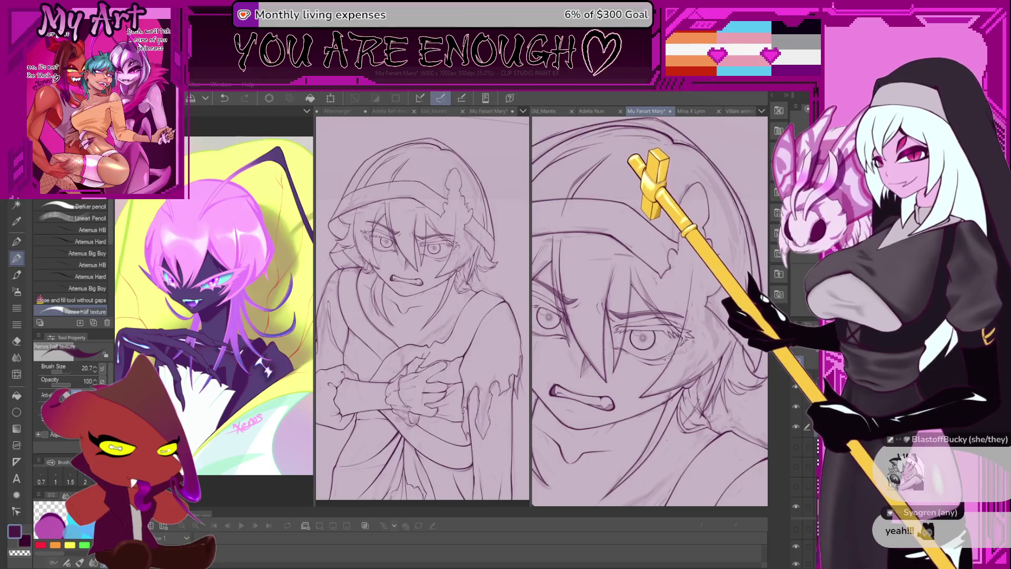
pyautogui.moveTo(709, 410); pyautogui.dragTo(728, 415)
pyautogui.click(811, 494)
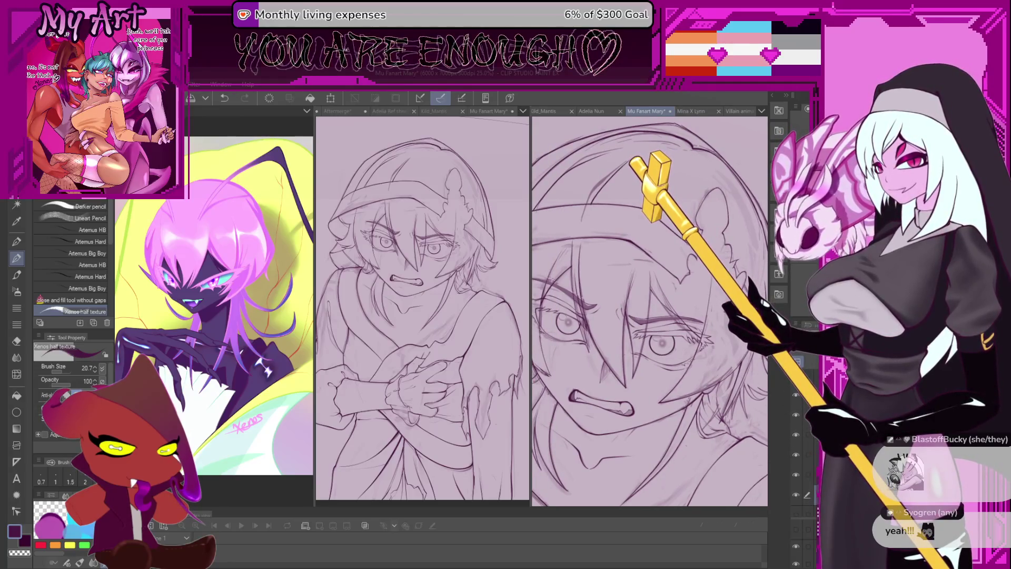
pyautogui.click(811, 454)
pyautogui.scroll(-1, 795, 447)
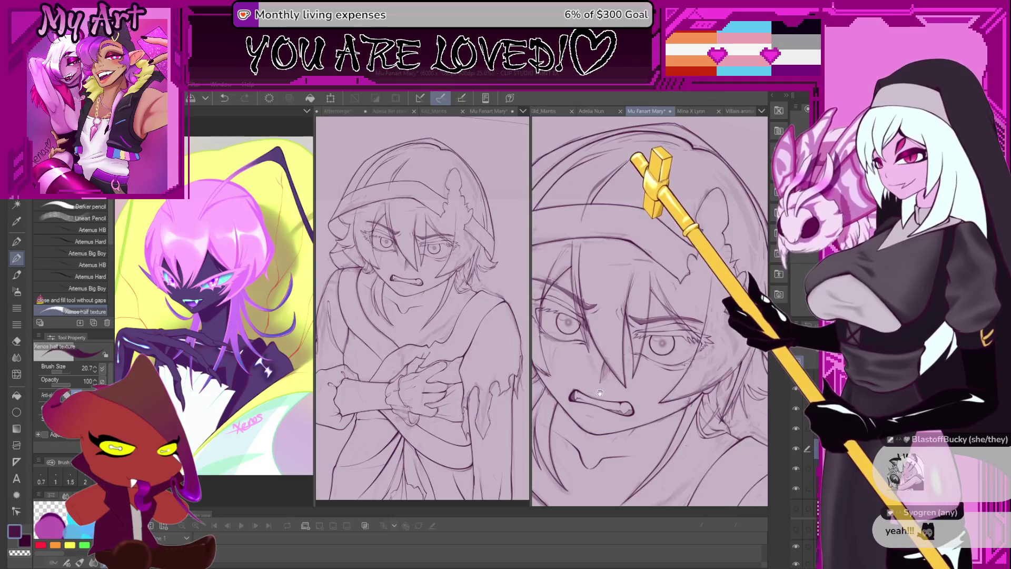
pyautogui.moveTo(601, 385); pyautogui.dragTo(632, 394)
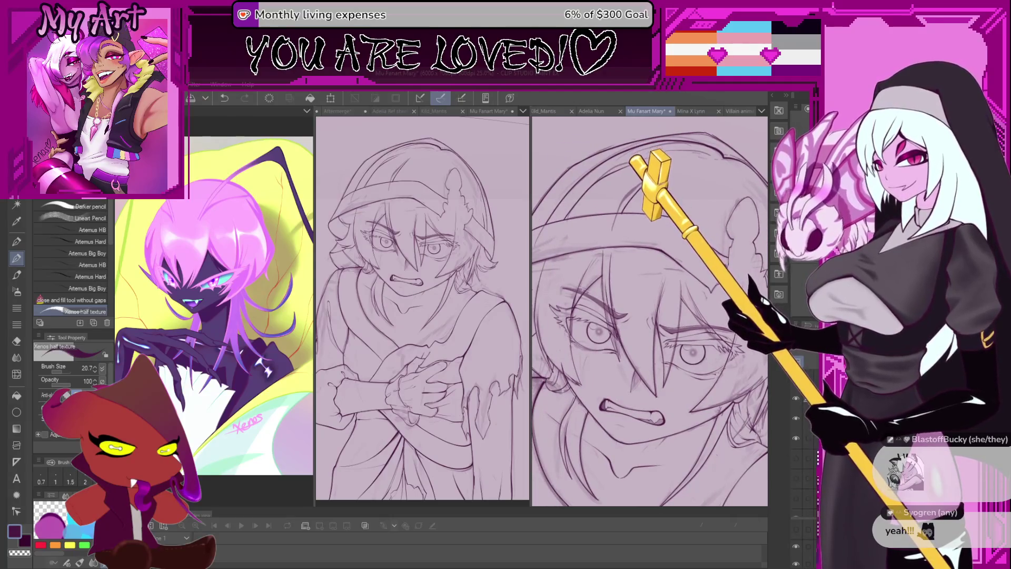
# - Hide the sketch layer and auto-select the face plus both eye regions
pyautogui.click(798, 436)
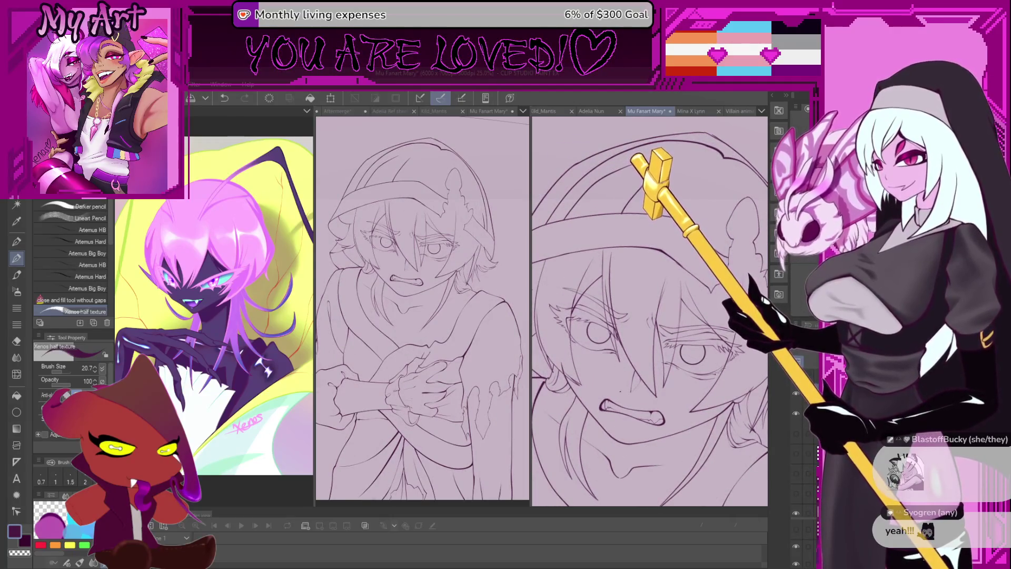
pyautogui.press('w')
pyautogui.press('w')
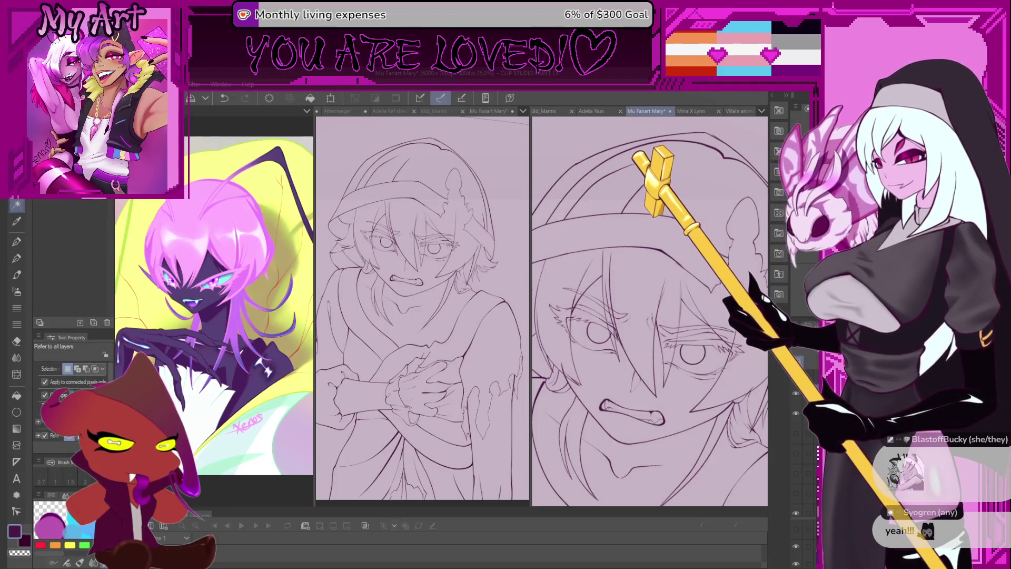
pyautogui.click(603, 387)
pyautogui.click(594, 304)
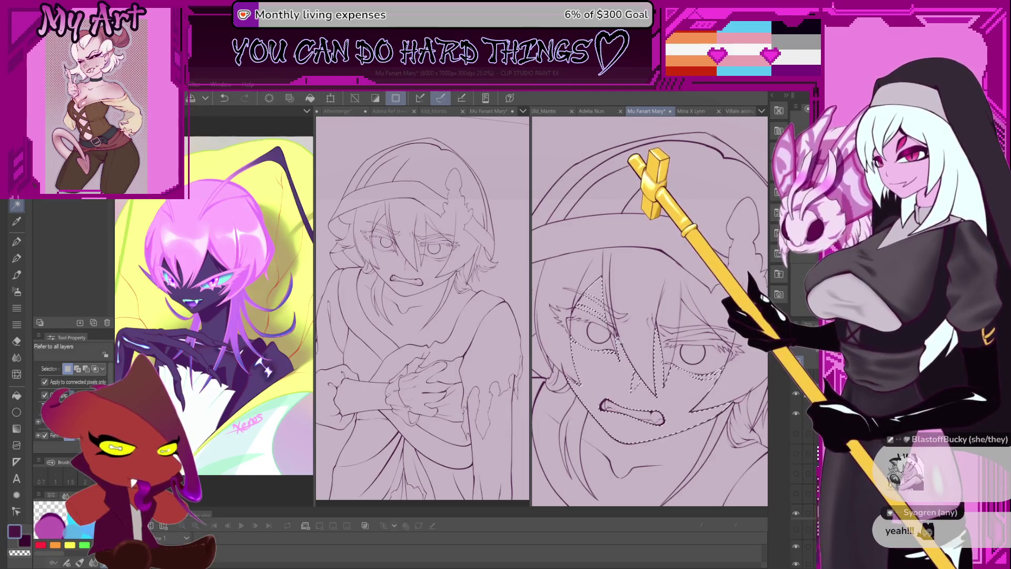
pyautogui.click(686, 328)
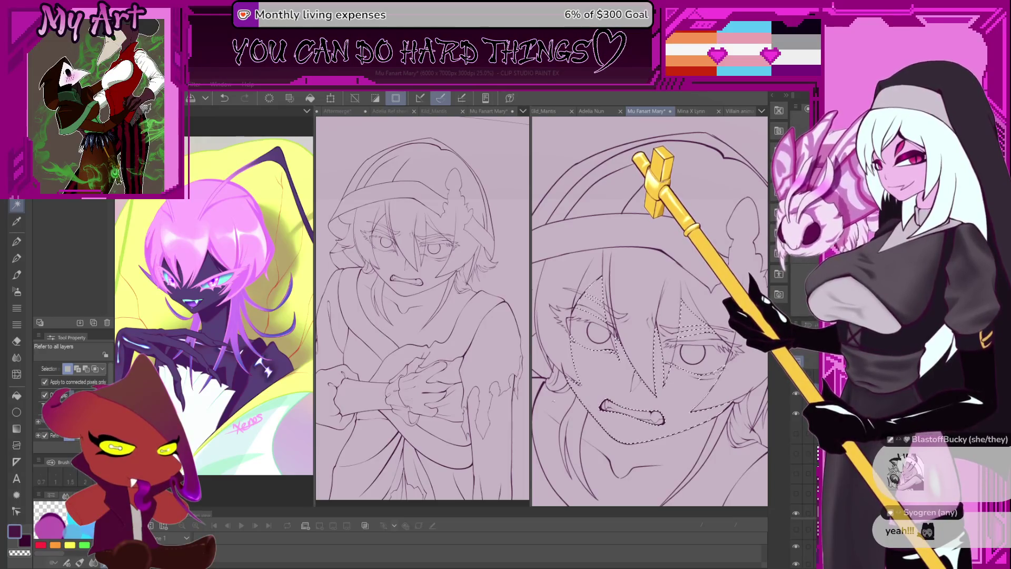
# - Refine the skin selection around the mouth and eyes with the Lasso
pyautogui.scroll(5, 610, 272)
pyautogui.press('m')
pyautogui.scroll(3, 610, 272)
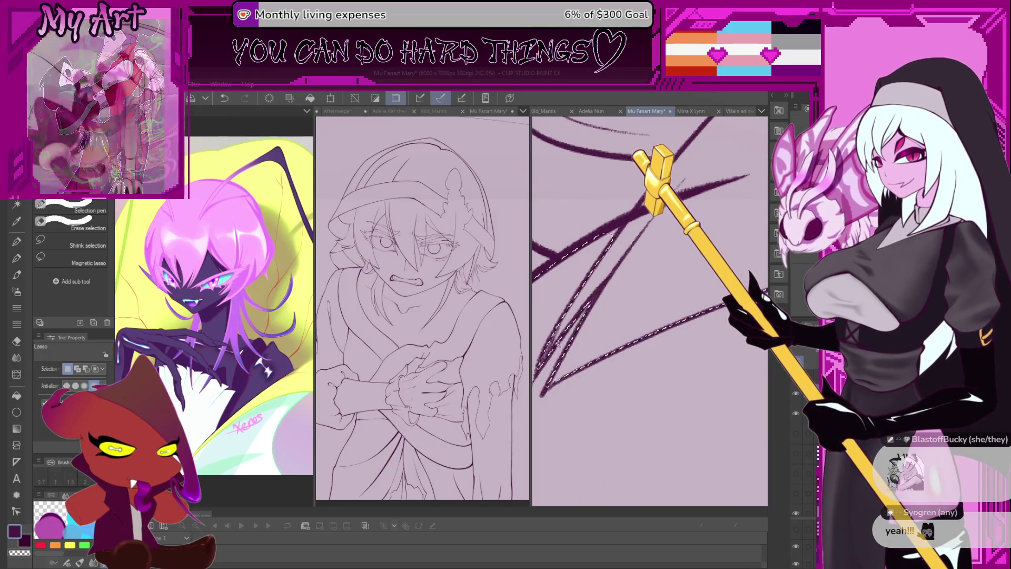
pyautogui.scroll(-5, 603, 289)
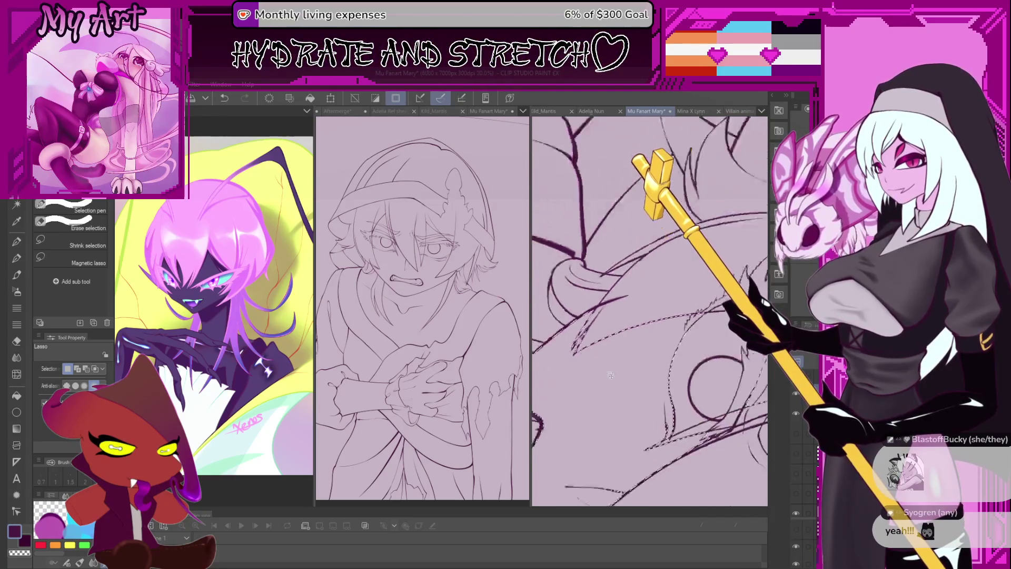
pyautogui.scroll(3, 620, 384)
pyautogui.moveTo(619, 385)
pyautogui.mouseDown()
pyautogui.moveTo(634, 420)
pyautogui.moveTo(644, 362)
pyautogui.mouseUp()
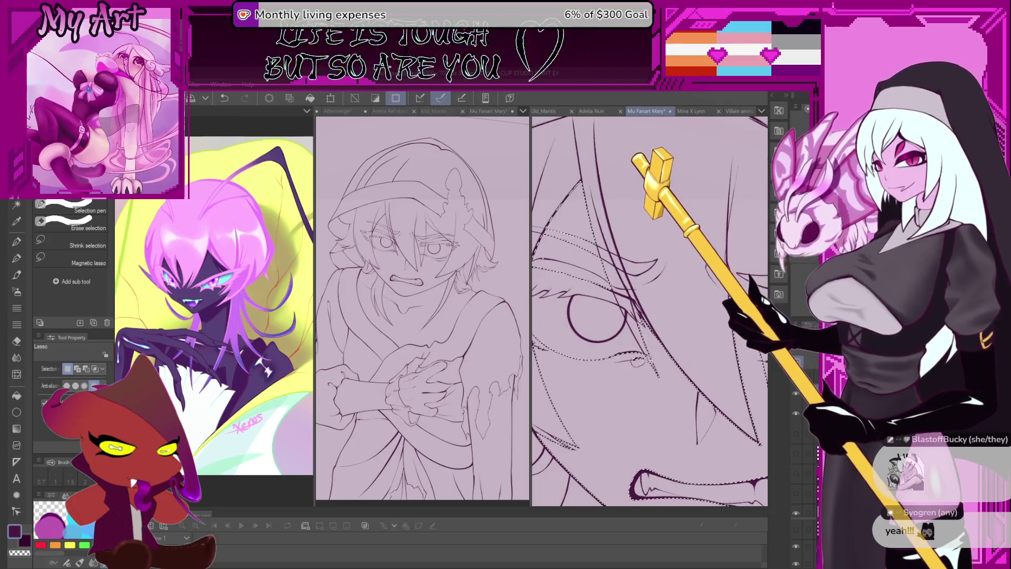
pyautogui.scroll(4, 643, 362)
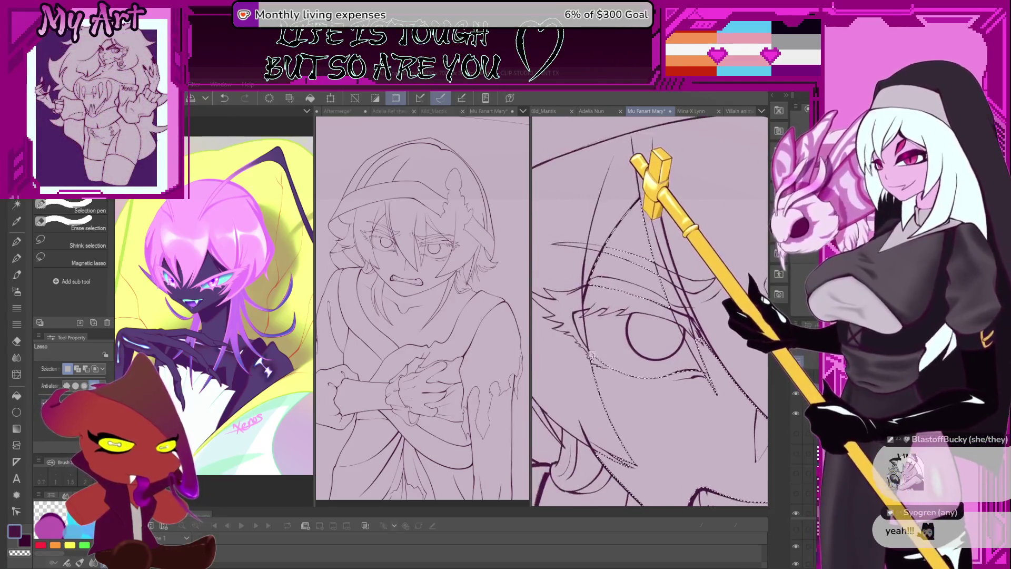
pyautogui.scroll(-1, 589, 355)
pyautogui.moveTo(579, 334)
pyautogui.mouseDown()
pyautogui.moveTo(589, 354)
pyautogui.moveTo(589, 325)
pyautogui.mouseUp()
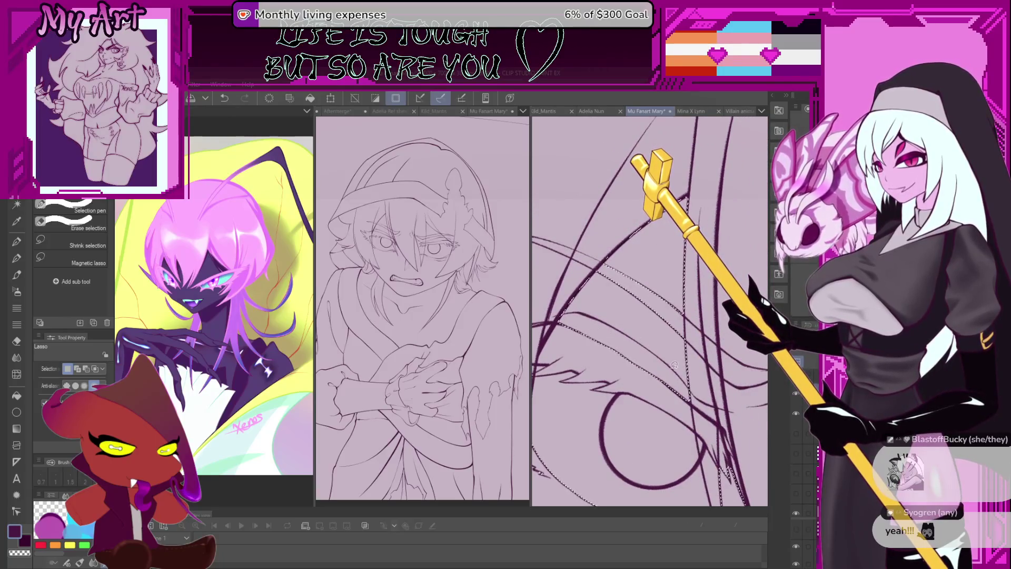
pyautogui.moveTo(688, 380)
pyautogui.mouseDown()
pyautogui.moveTo(633, 315)
pyautogui.moveTo(659, 378)
pyautogui.mouseUp()
pyautogui.scroll(-3, 649, 311)
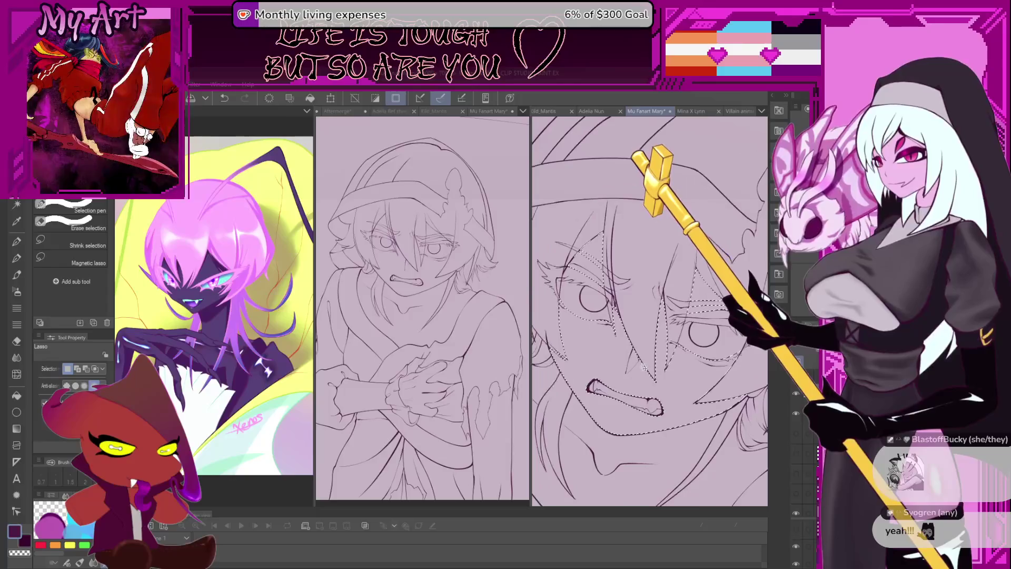
pyautogui.press('g')
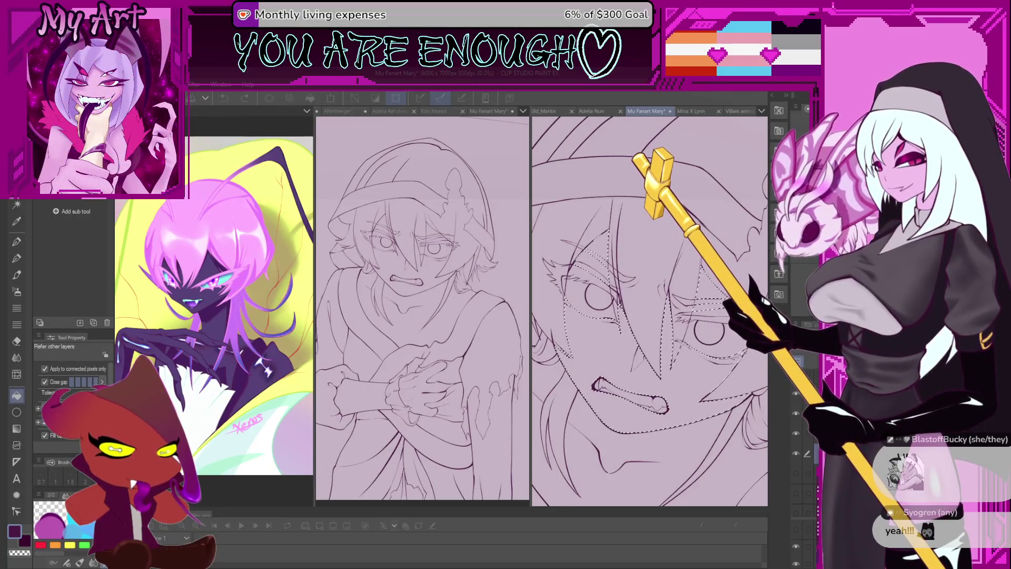
# - Fill the selected face with cream and clear the selection
pyautogui.press('x')
pyautogui.click(637, 376)
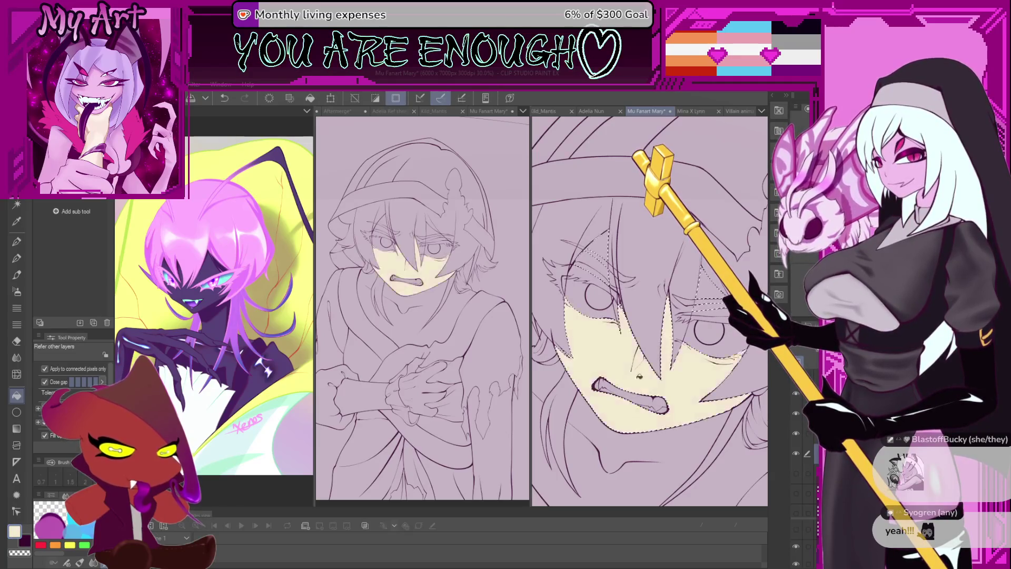
pyautogui.scroll(-2, 636, 384)
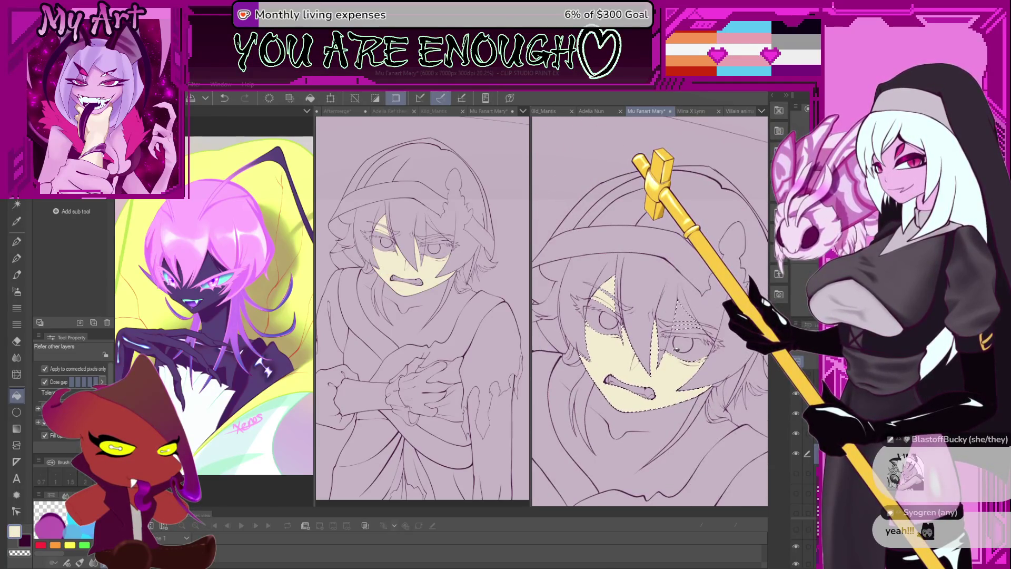
pyautogui.scroll(2, 683, 324)
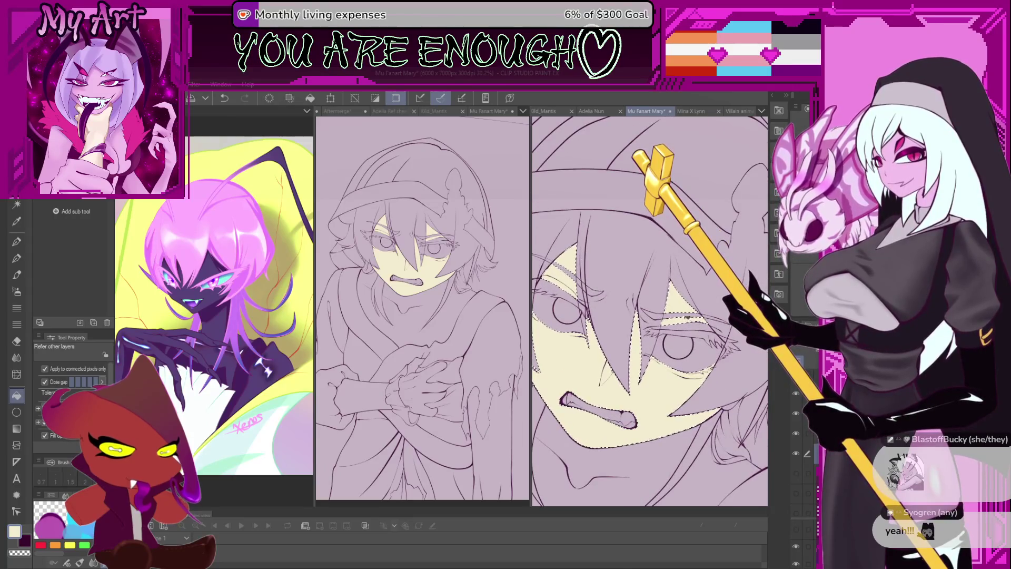
pyautogui.press('p')
pyautogui.hotkey('ctrl', 'd')
pyautogui.scroll(2, 665, 298)
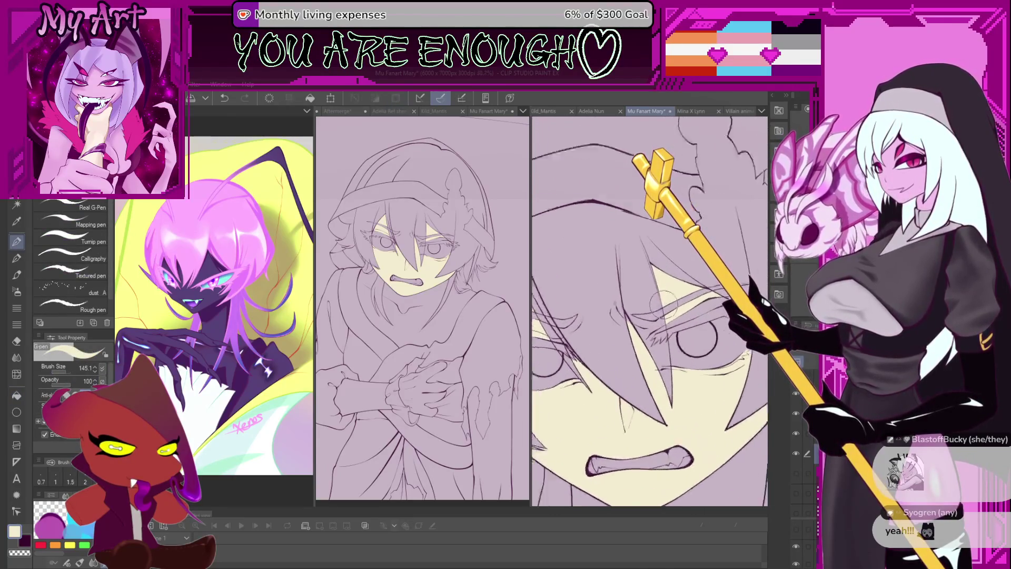
# - Patch the small unfilled gaps near the eye and hair edges with cream using Lasso fill
pyautogui.press('p')
pyautogui.press('l')
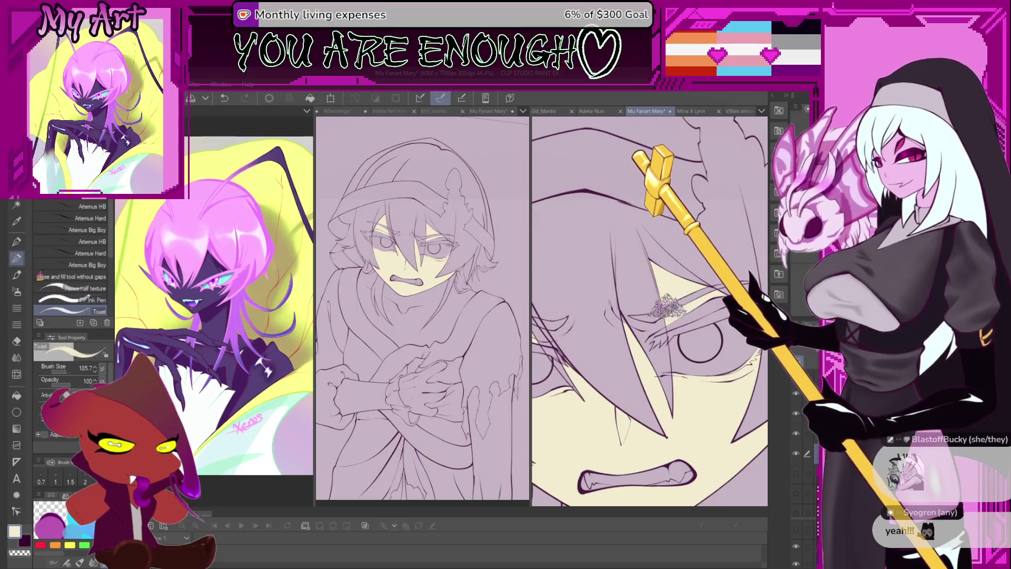
pyautogui.scroll(2, 647, 310)
pyautogui.scroll(4, 645, 312)
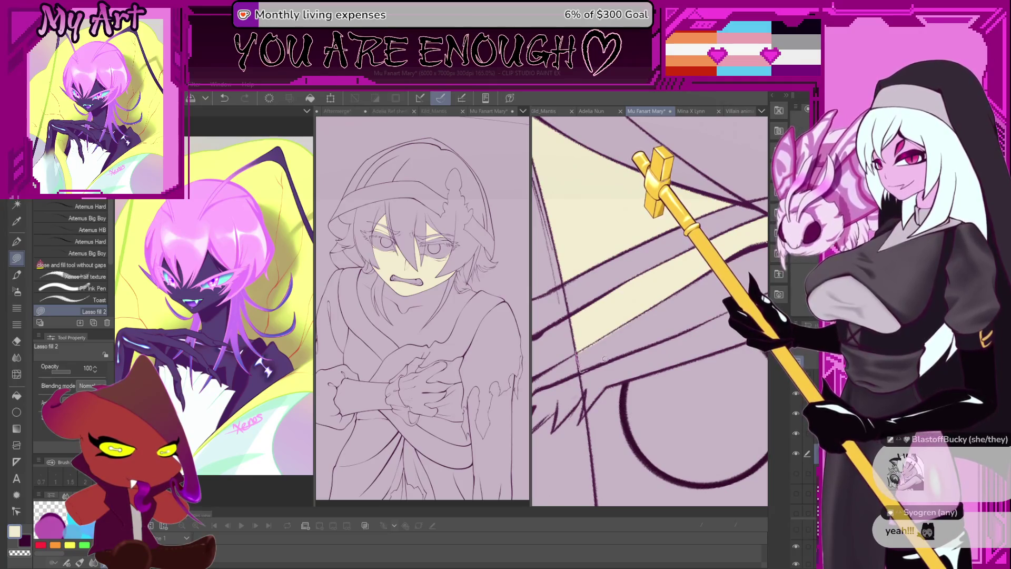
pyautogui.moveTo(602, 360); pyautogui.dragTo(700, 317)
pyautogui.moveTo(648, 267); pyautogui.dragTo(649, 267)
pyautogui.moveTo(649, 267); pyautogui.dragTo(646, 285)
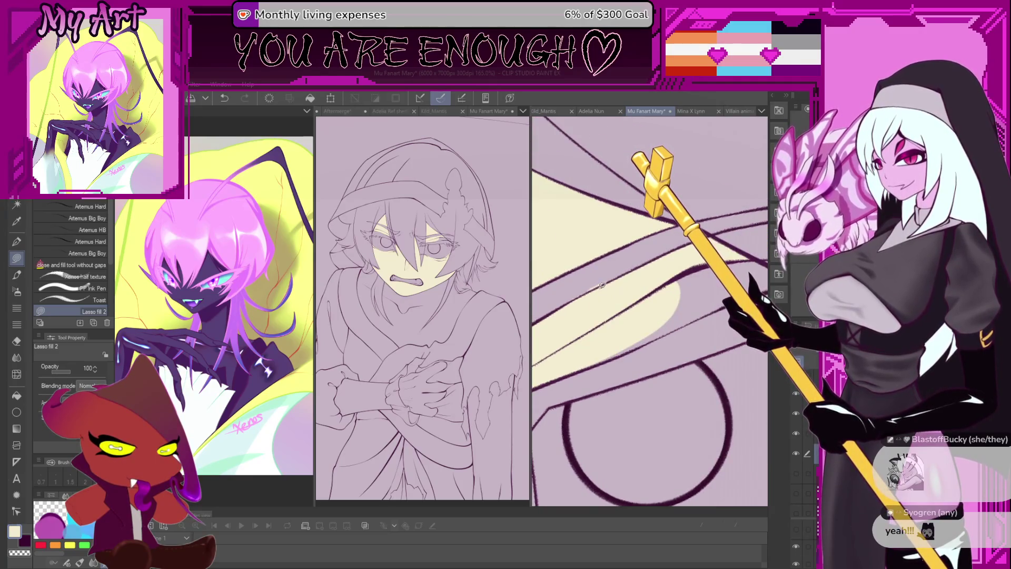
pyautogui.scroll(-2, 612, 276)
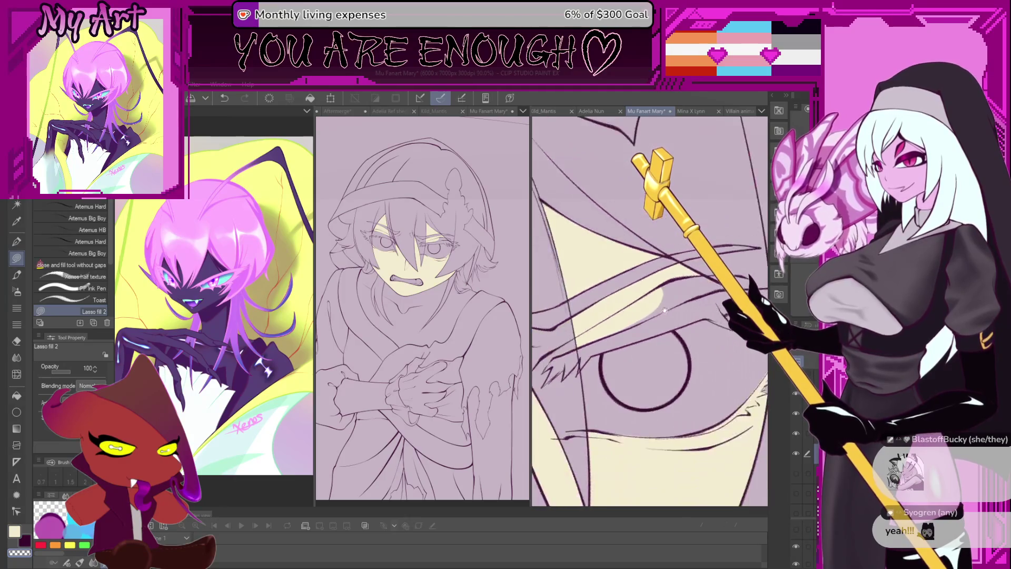
pyautogui.moveTo(620, 297); pyautogui.dragTo(566, 356)
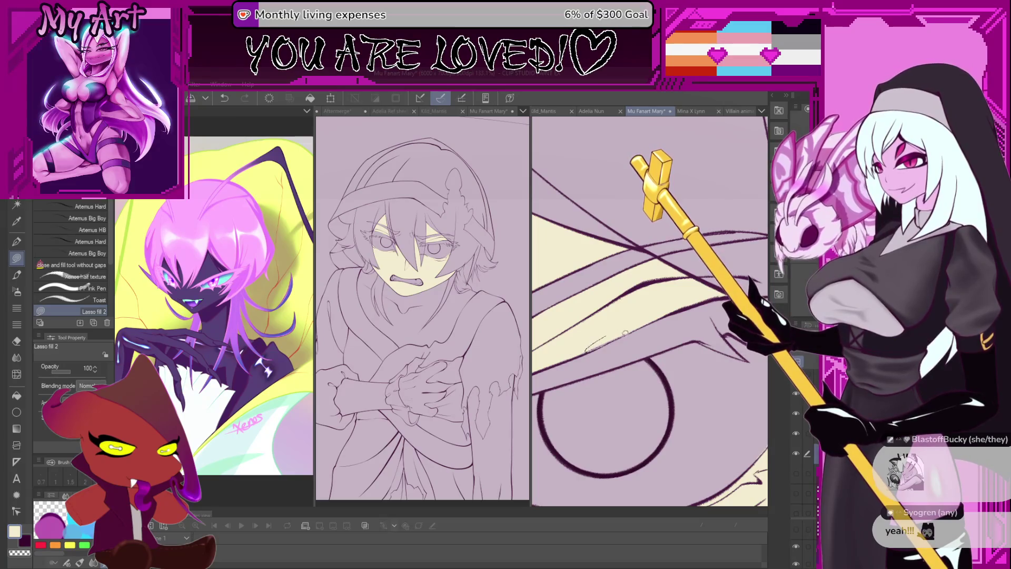
pyautogui.scroll(-5, 685, 285)
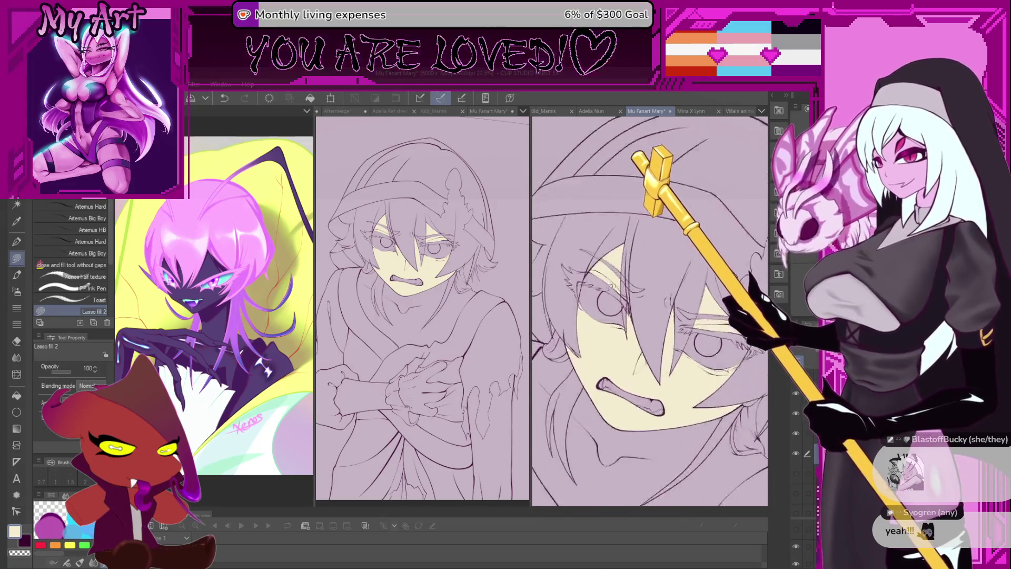
pyautogui.scroll(-3, 641, 286)
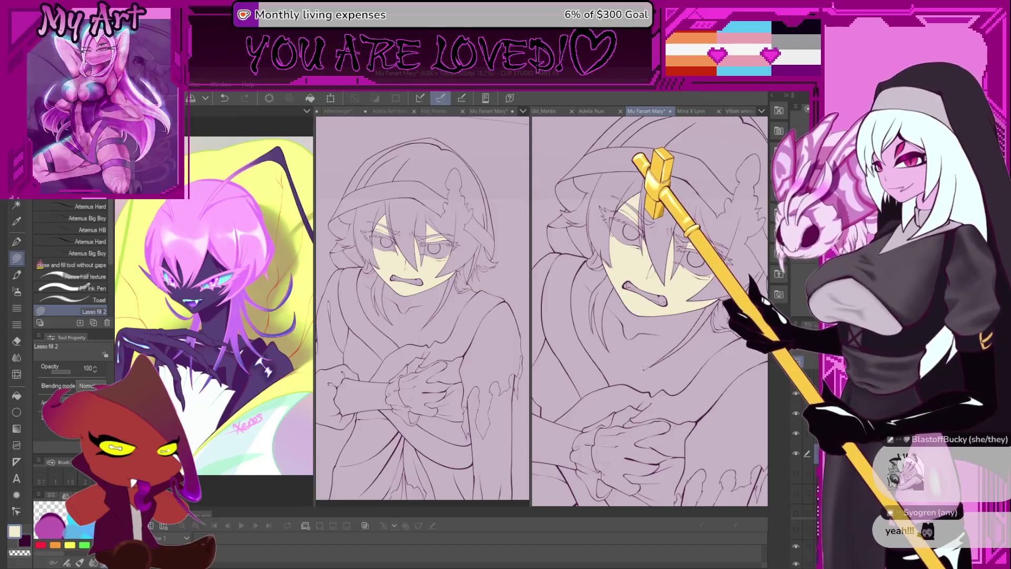
# - Auto-select the neck area and fill it with cream
pyautogui.press('w')
pyautogui.click(635, 358)
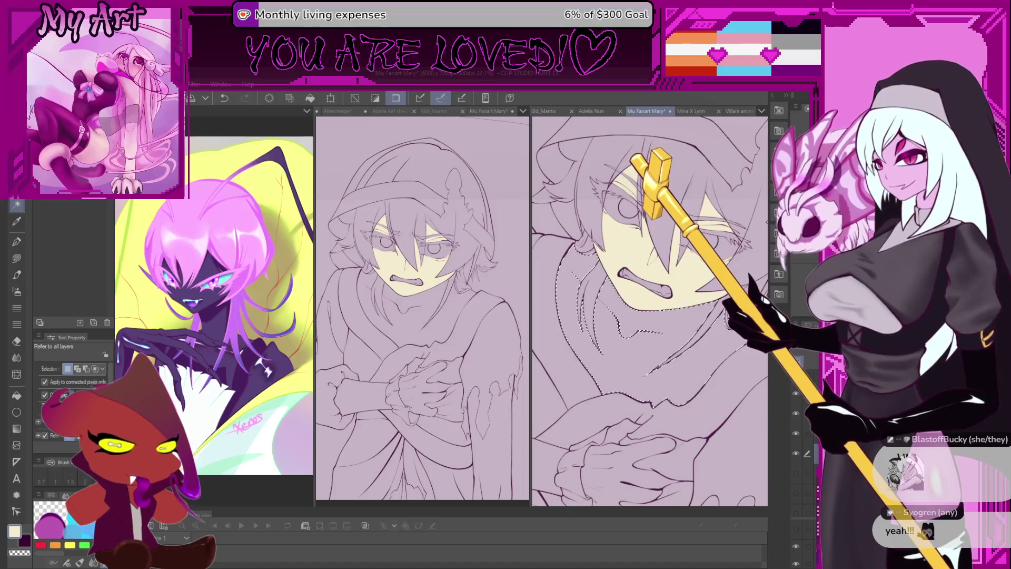
pyautogui.press('g')
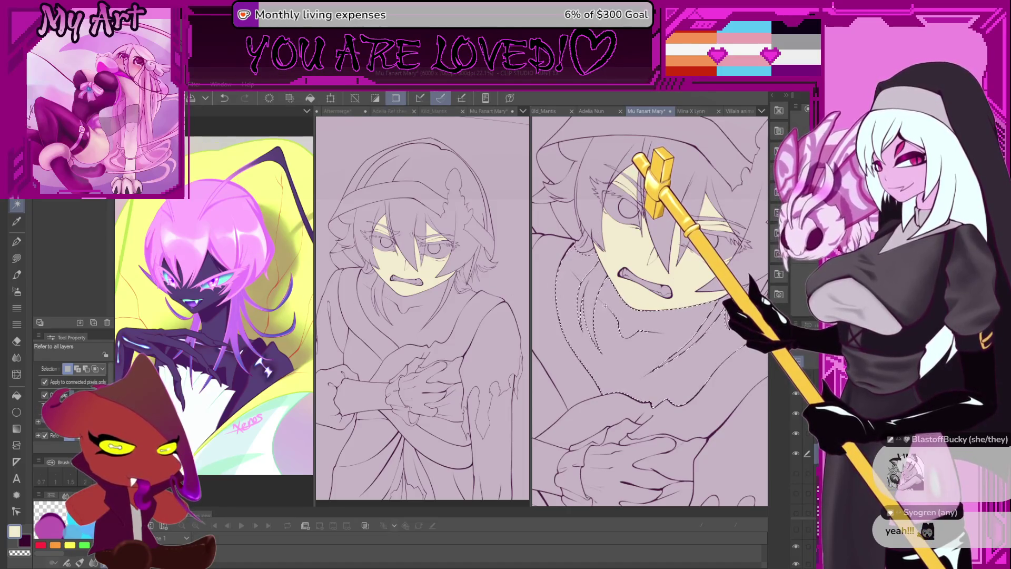
pyautogui.click(629, 383)
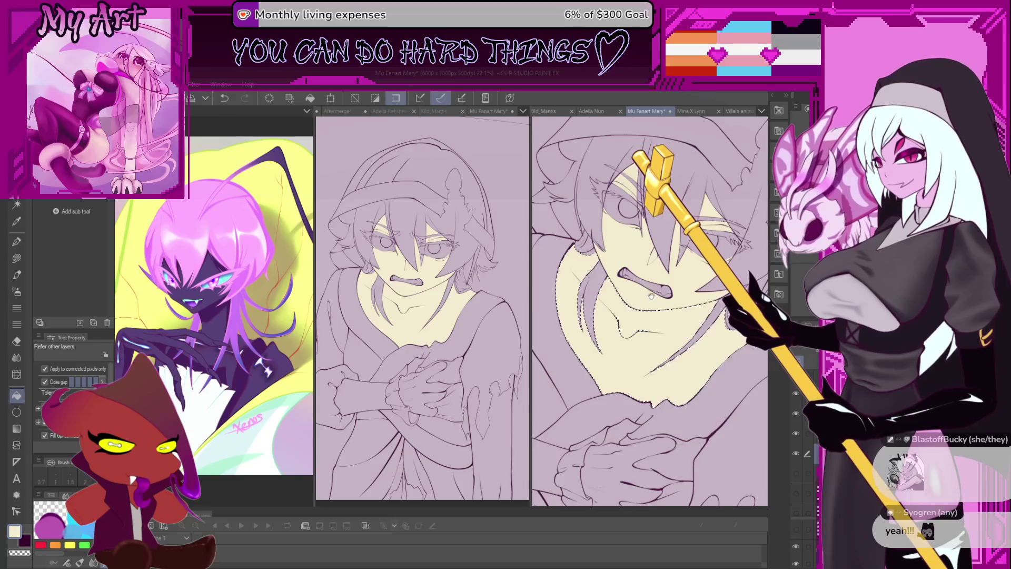
pyautogui.scroll(-5, 636, 335)
pyautogui.moveTo(636, 334); pyautogui.dragTo(626, 305)
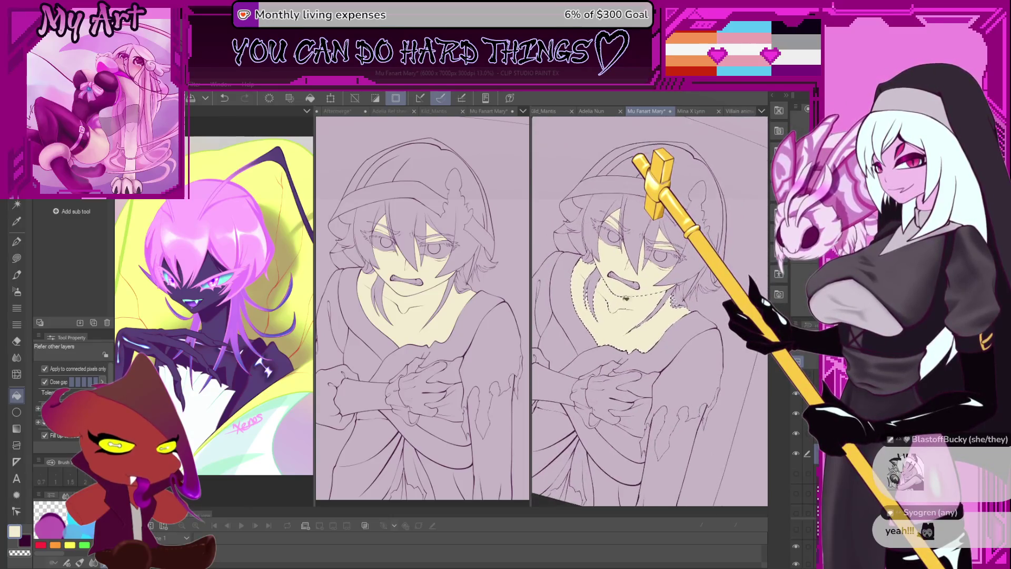
# - Auto-select the area around the crossed hands
pyautogui.press('w')
pyautogui.click(613, 393)
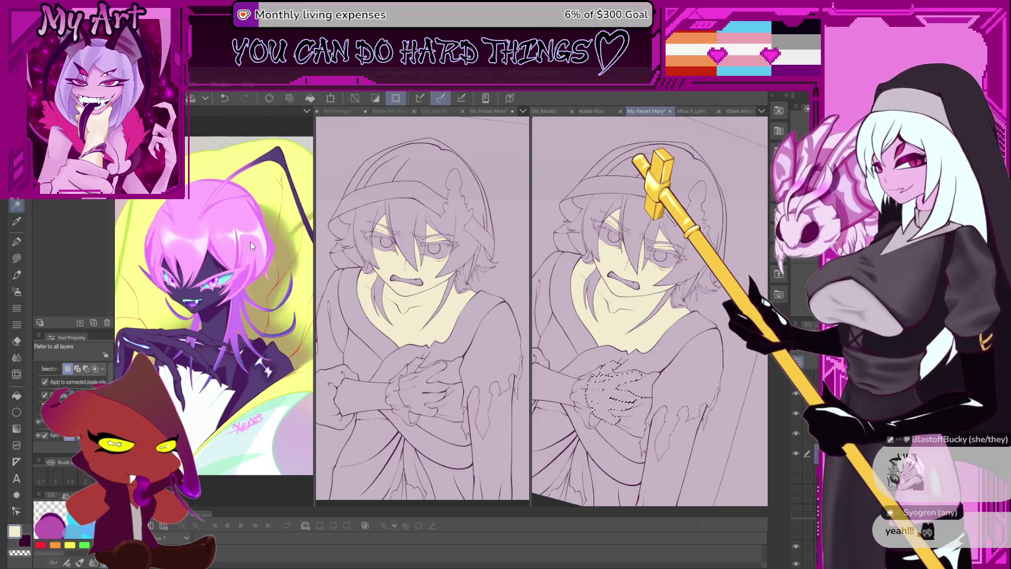
pyautogui.scroll(5, 624, 339)
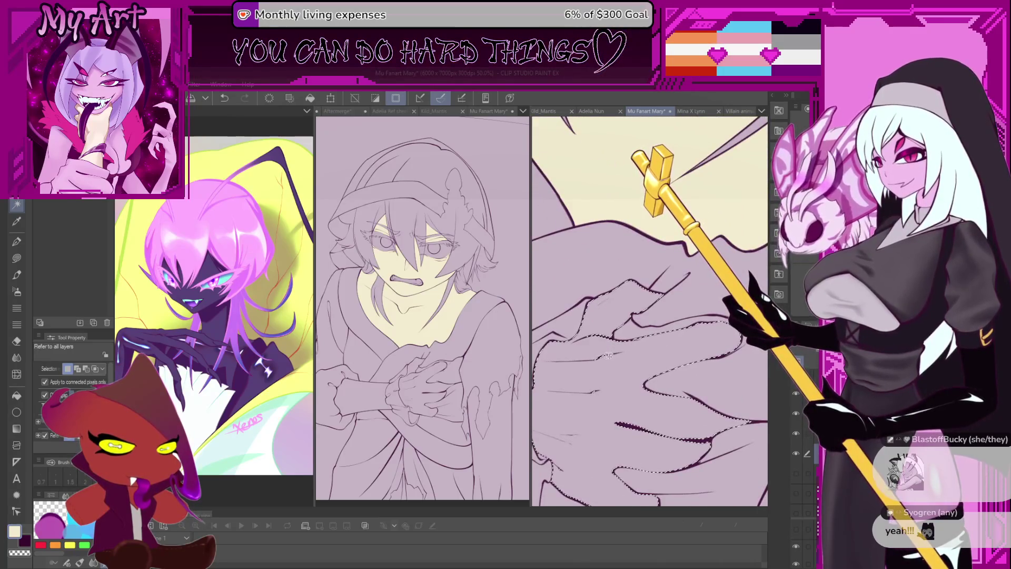
# - Fill the selected crossed hands with cream
pyautogui.press('m')
pyautogui.moveTo(617, 337)
pyautogui.mouseDown()
pyautogui.moveTo(641, 319)
pyautogui.moveTo(604, 296)
pyautogui.mouseUp()
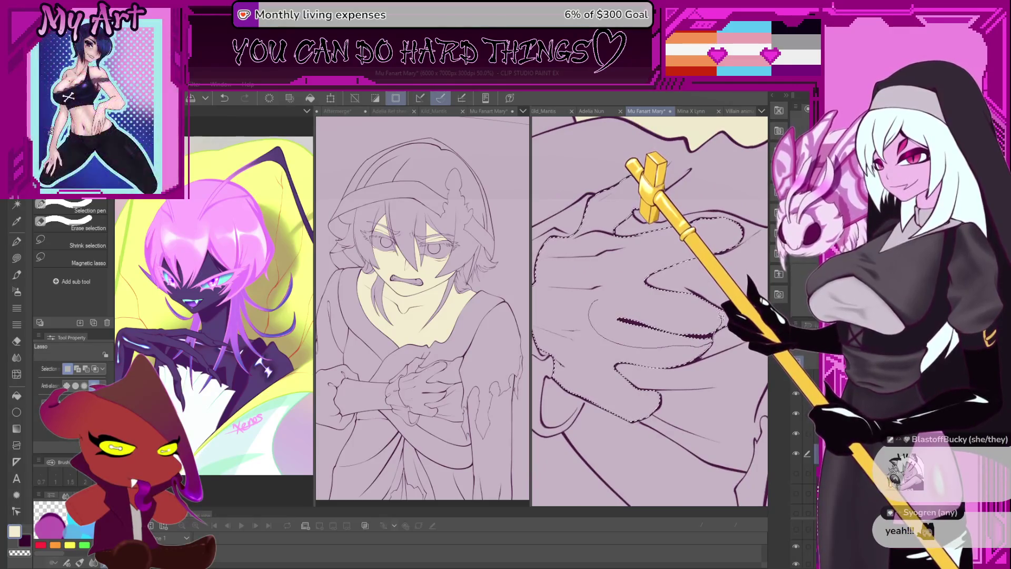
pyautogui.scroll(-3, 700, 340)
pyautogui.press('g')
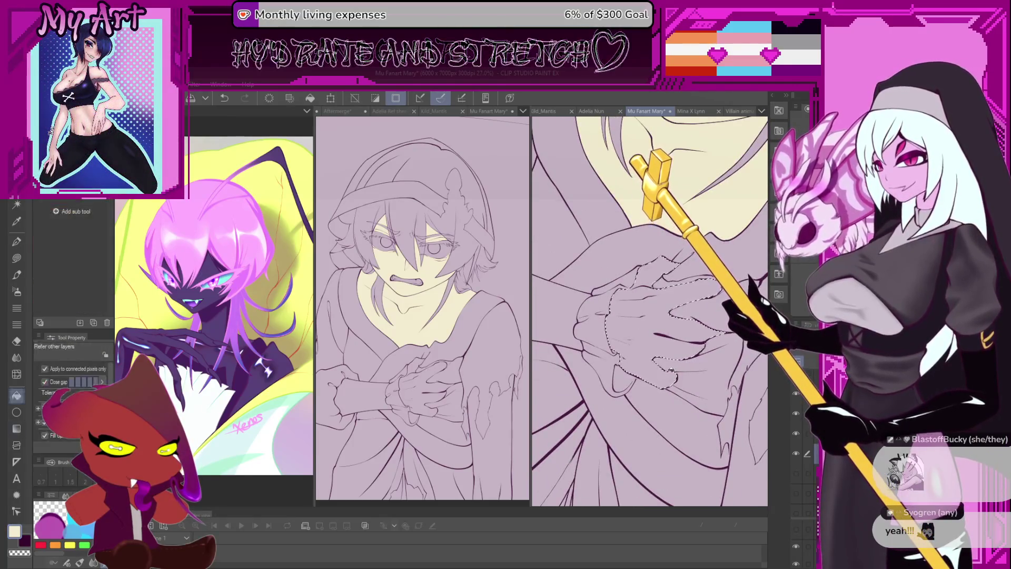
pyautogui.click(658, 337)
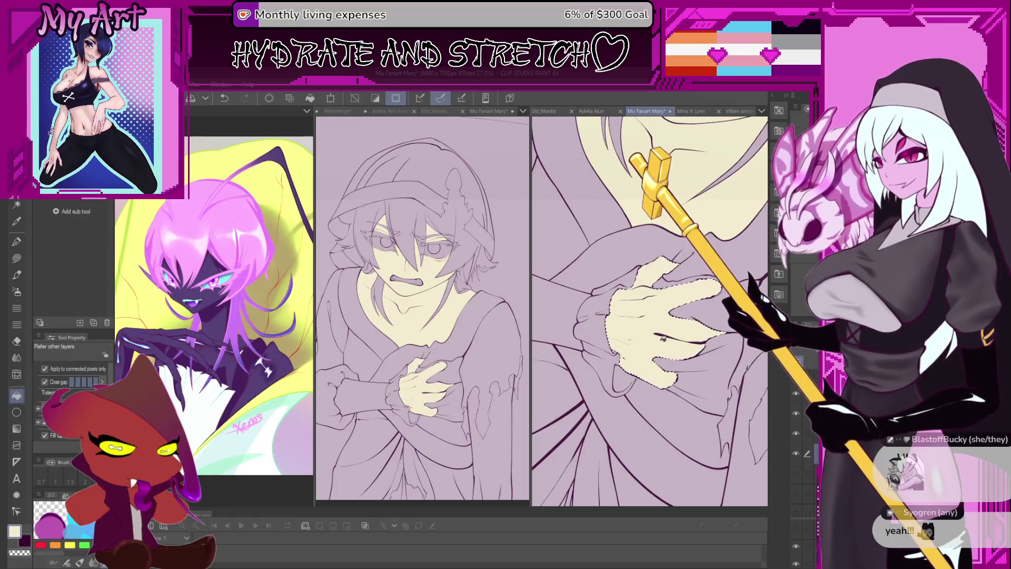
pyautogui.scroll(-3, 664, 340)
# - Lasso the skin gaps along the robe's torn lower edge and fill them with cream
pyautogui.moveTo(612, 400)
pyautogui.mouseDown()
pyautogui.moveTo(685, 362)
pyautogui.moveTo(669, 324)
pyautogui.mouseUp()
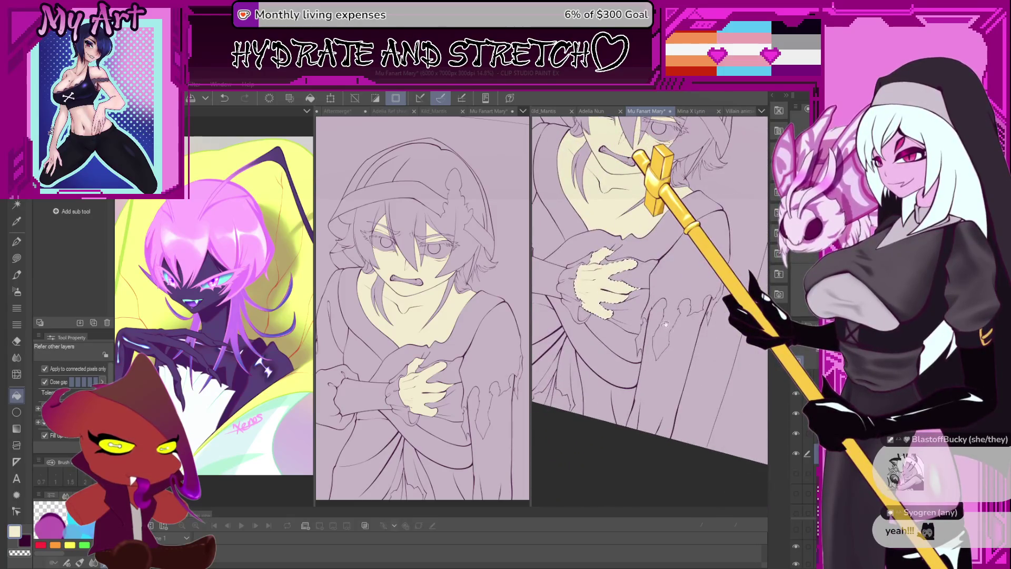
pyautogui.moveTo(647, 362); pyautogui.dragTo(655, 358)
pyautogui.press('w')
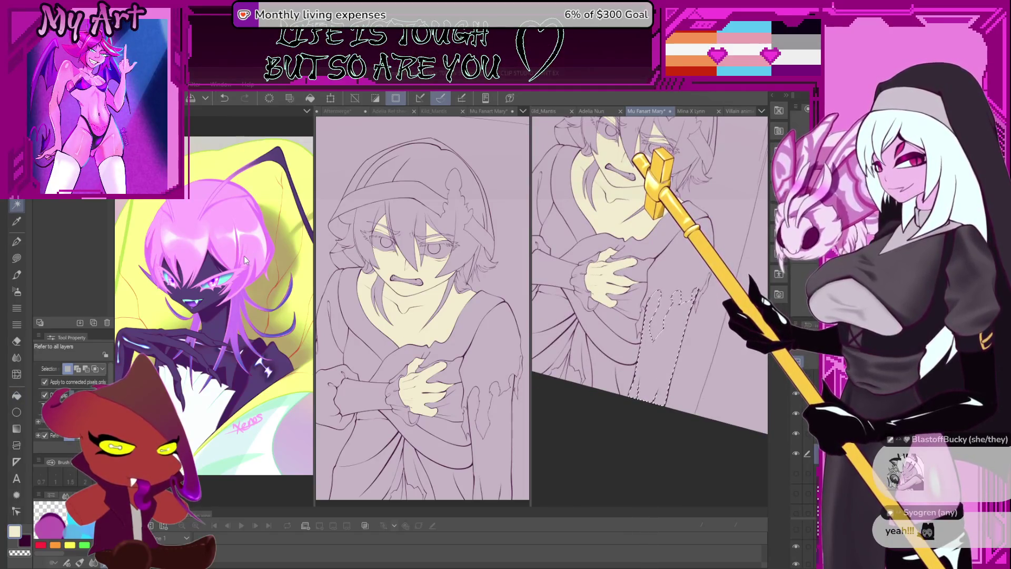
pyautogui.press('m')
pyautogui.scroll(2, 634, 377)
pyautogui.moveTo(665, 369); pyautogui.dragTo(685, 403)
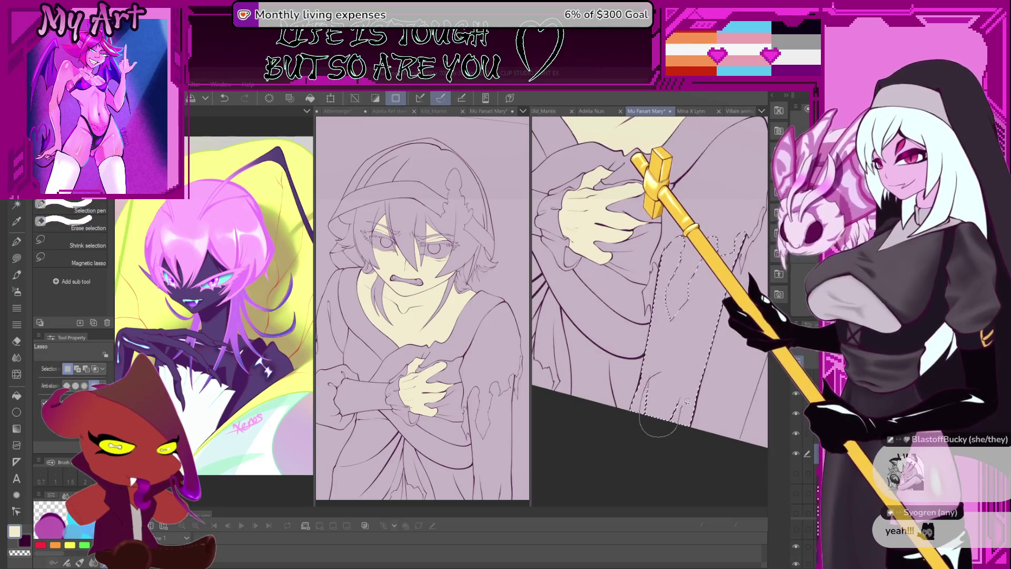
pyautogui.press('g')
pyautogui.click(666, 372)
pyautogui.scroll(-2, 679, 364)
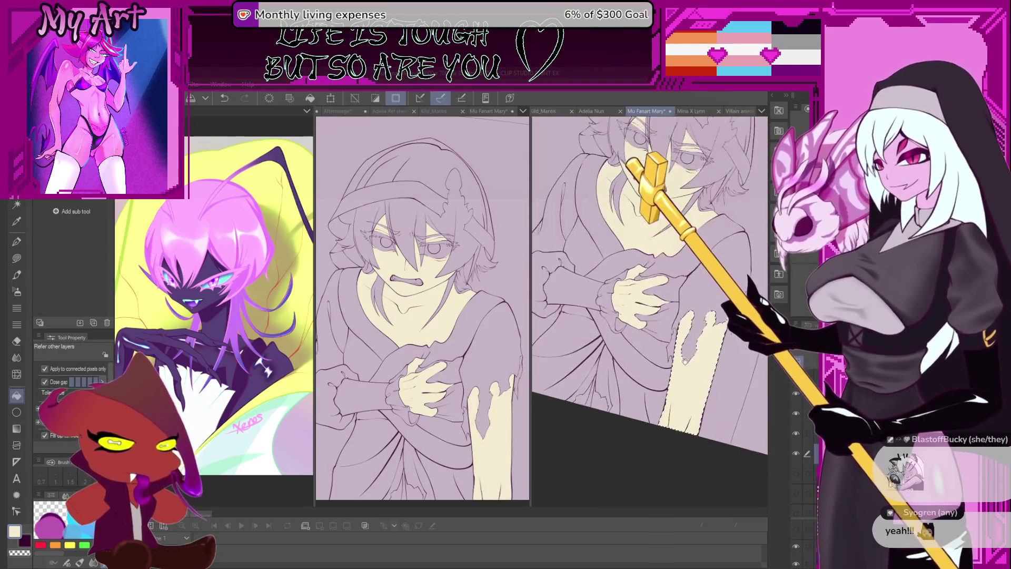
pyautogui.scroll(-3, 686, 358)
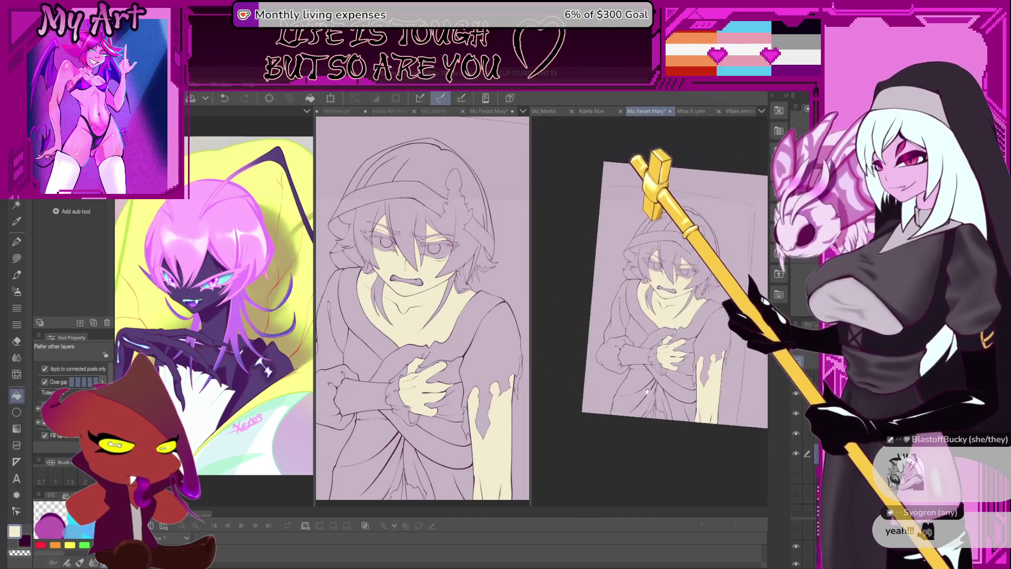
pyautogui.scroll(2, 638, 323)
pyautogui.scroll(-2, 637, 322)
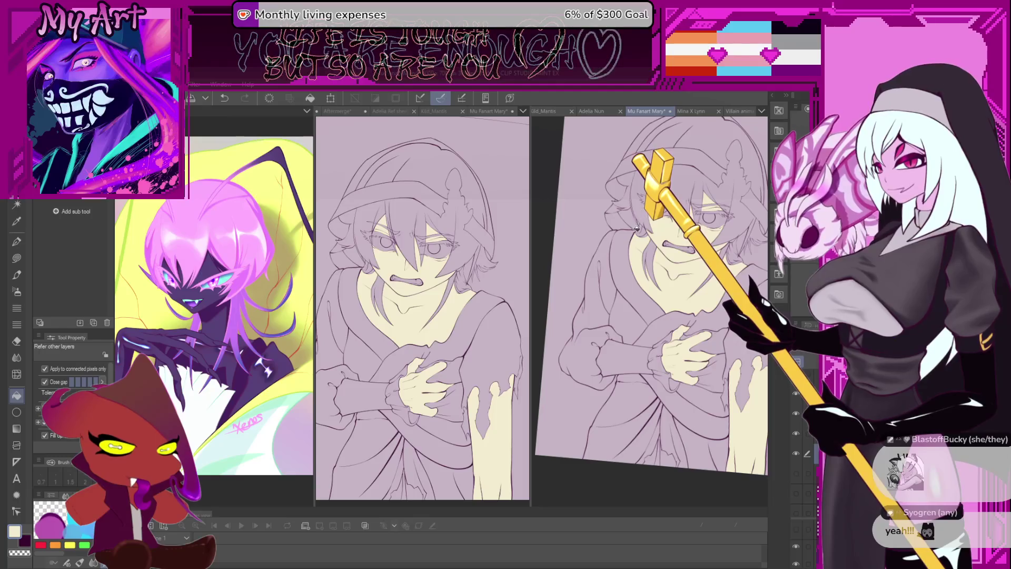
# - Lasso-select the hood line beside the figure's shoulder
pyautogui.scroll(2, 631, 238)
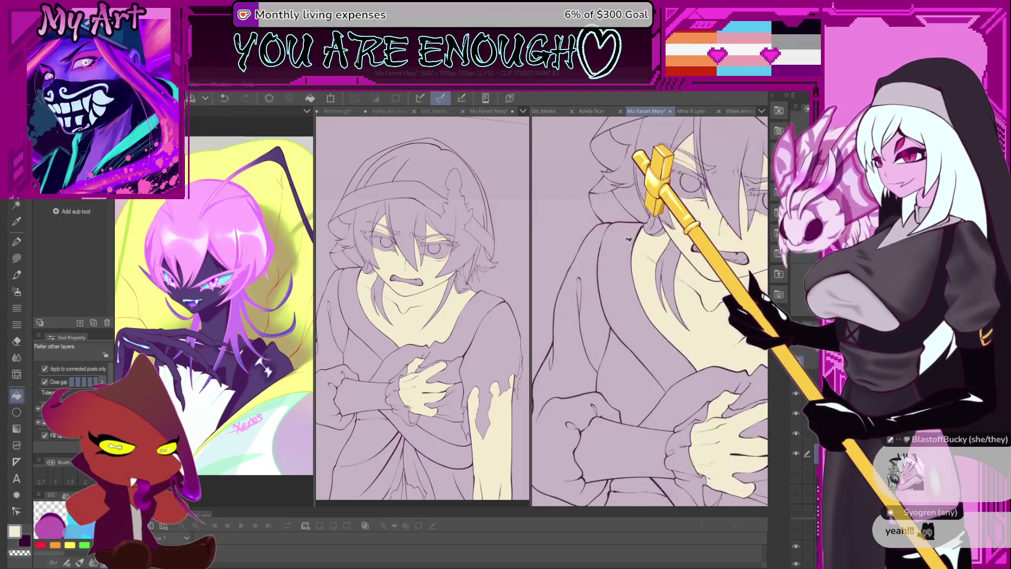
pyautogui.press('m')
pyautogui.scroll(2, 635, 271)
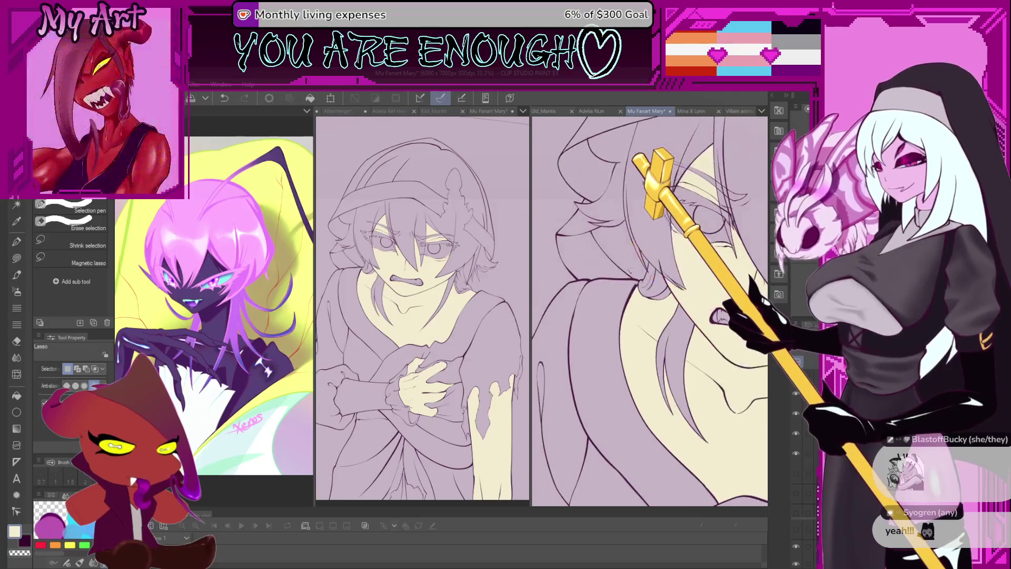
pyautogui.scroll(2, 613, 239)
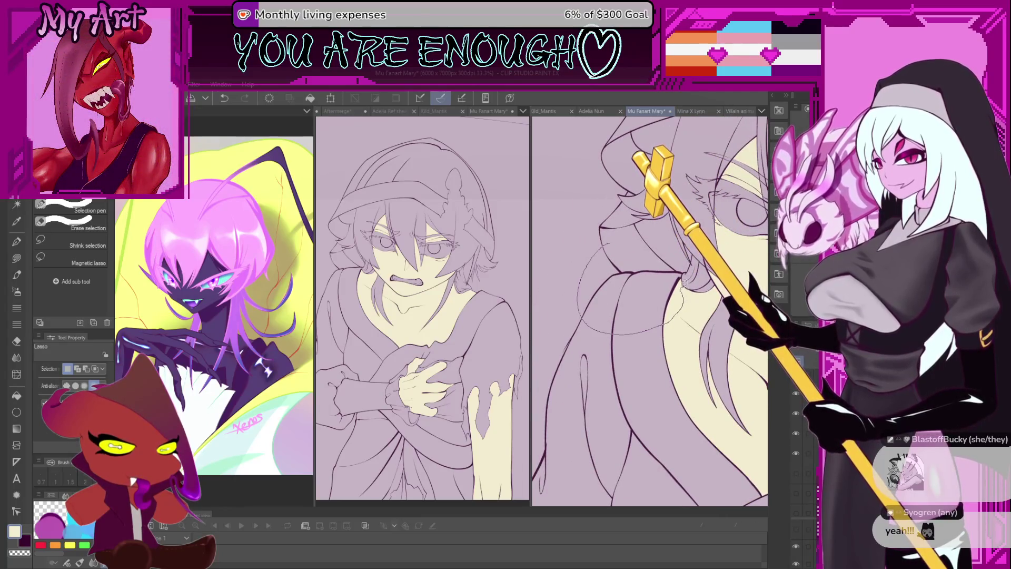
pyautogui.moveTo(686, 267); pyautogui.dragTo(685, 269)
# - Transform the selected hood line, stretching it slightly outward, and confirm
pyautogui.hotkey('ctrl', 't')
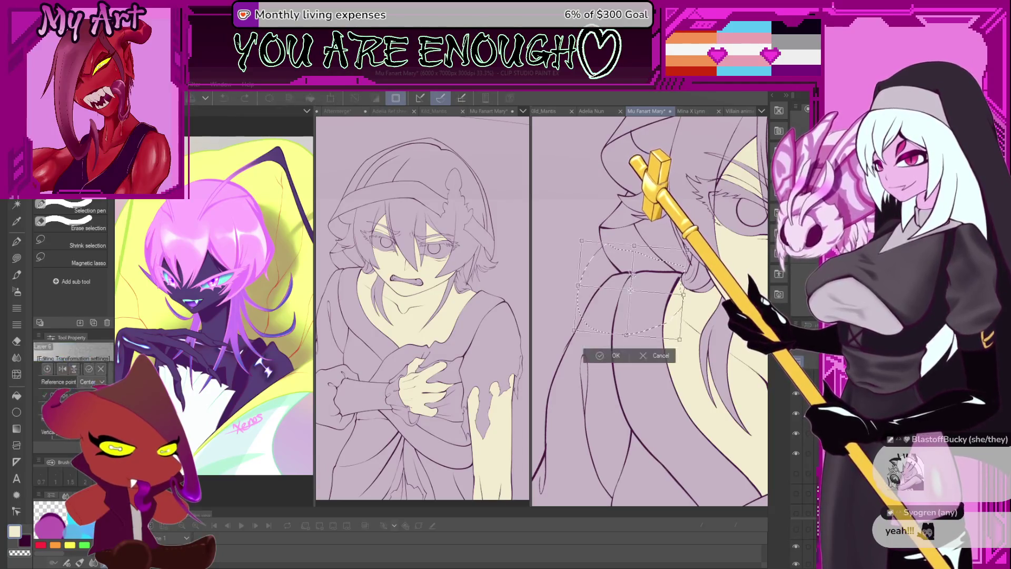
pyautogui.click(644, 356)
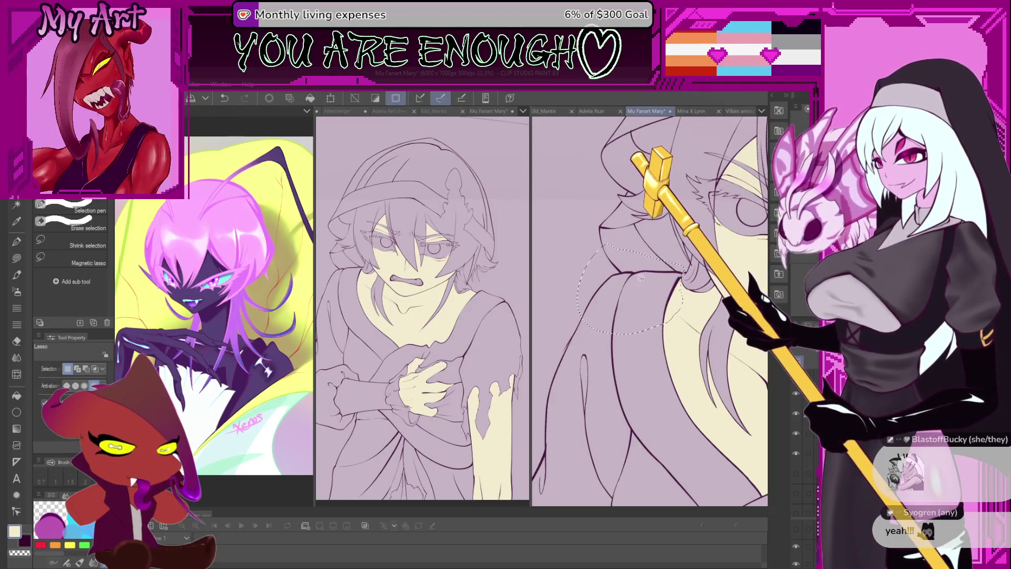
pyautogui.hotkey('ctrl', 't')
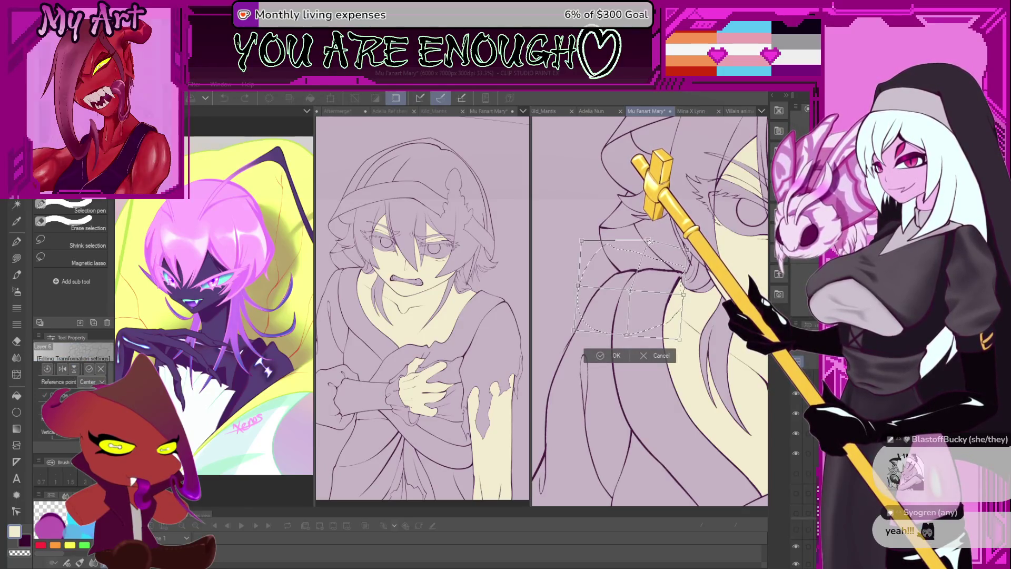
pyautogui.moveTo(648, 311); pyautogui.dragTo(597, 326)
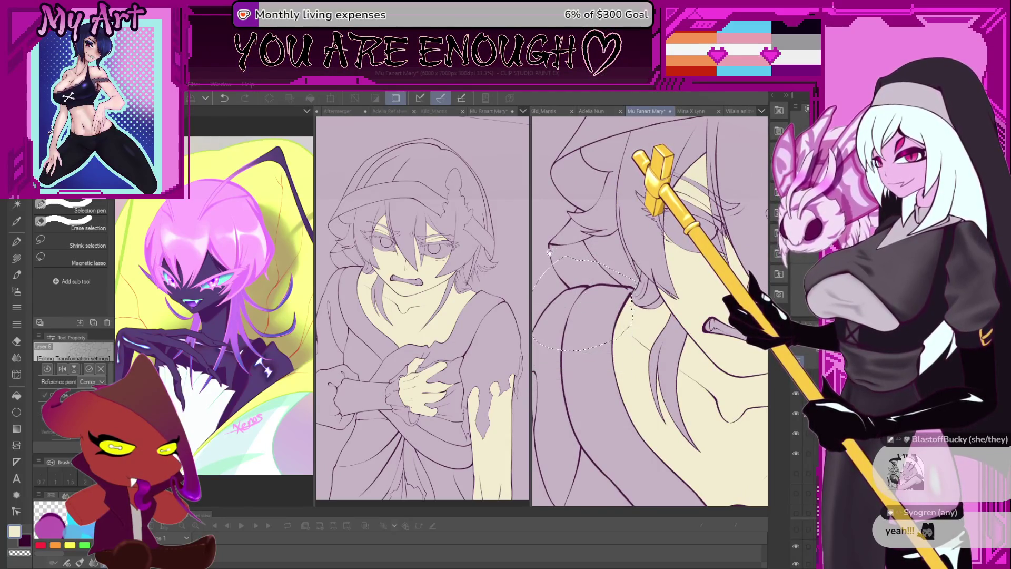
pyautogui.moveTo(605, 316); pyautogui.dragTo(646, 313)
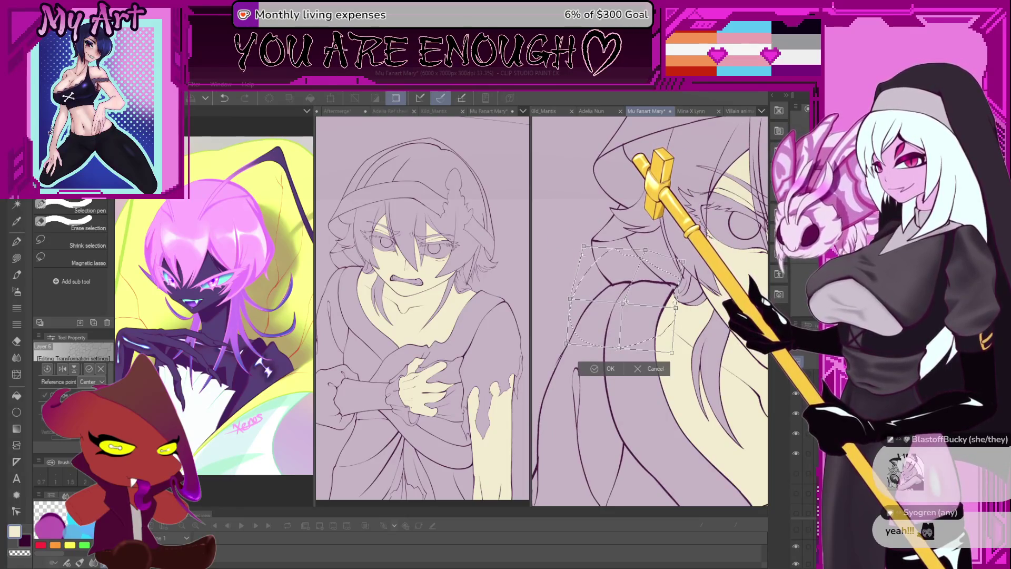
pyautogui.moveTo(570, 298); pyautogui.dragTo(564, 297)
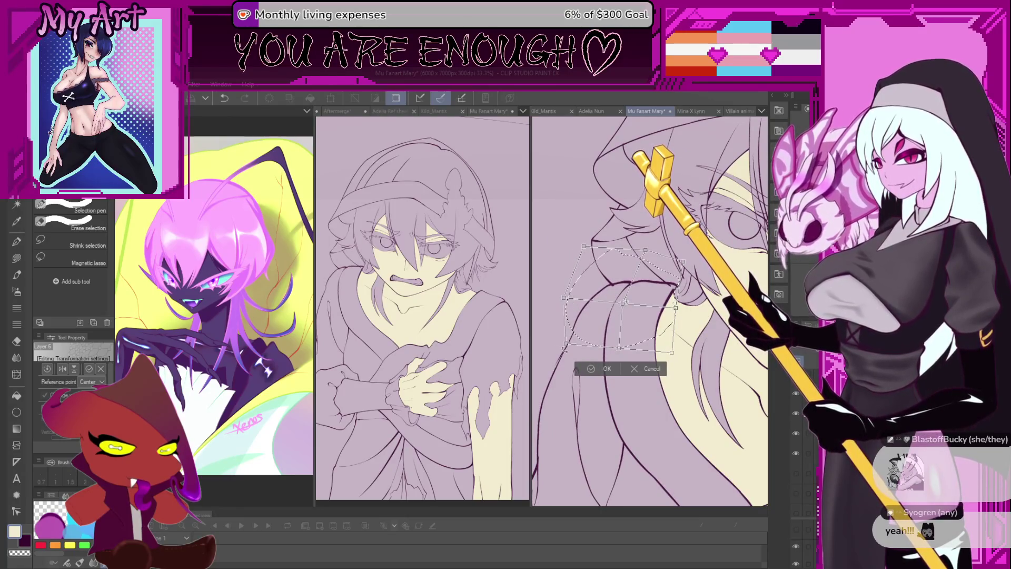
pyautogui.click(605, 368)
pyautogui.moveTo(666, 314); pyautogui.dragTo(695, 311)
pyautogui.hotkey('ctrl', 't')
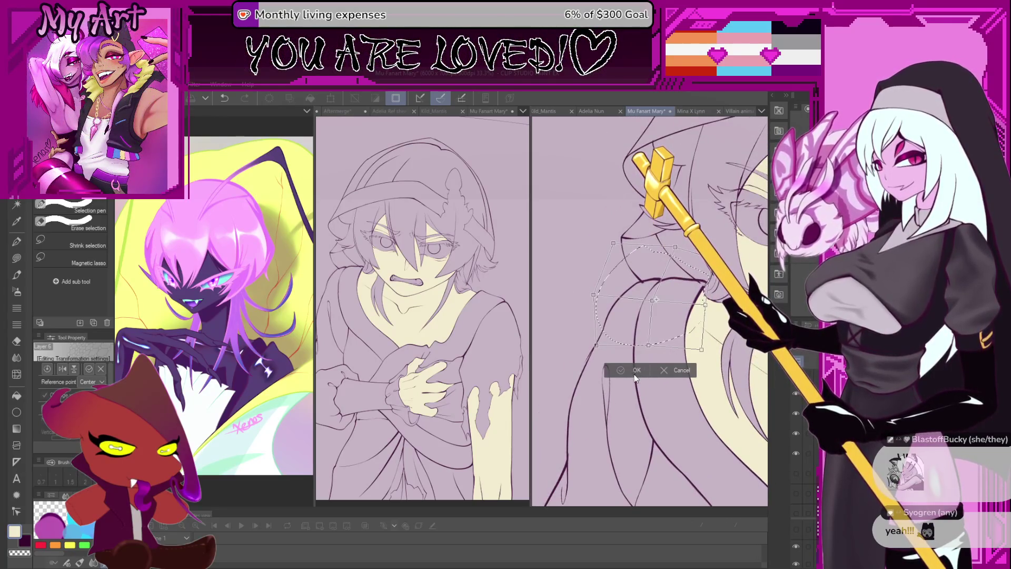
pyautogui.click(635, 371)
# - Lasso-fill an area along the robe hem and clear the selection
pyautogui.scroll(-5, 676, 297)
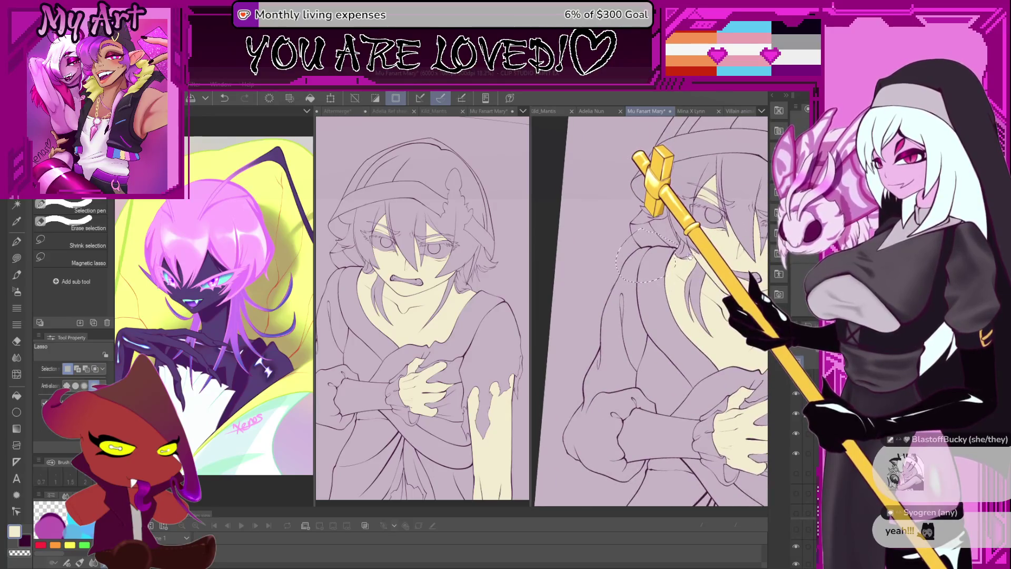
pyautogui.scroll(5, 684, 356)
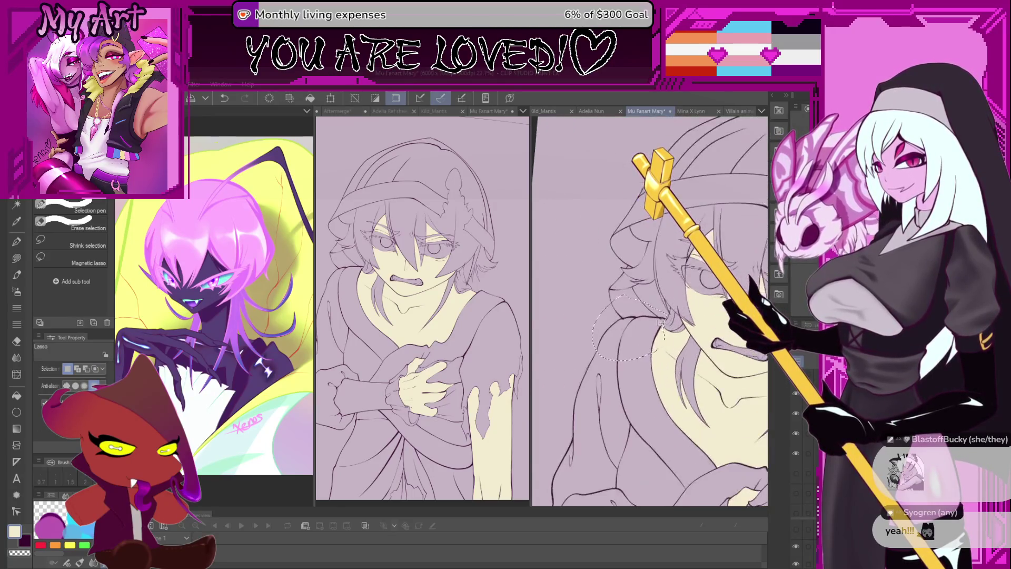
pyautogui.press('g')
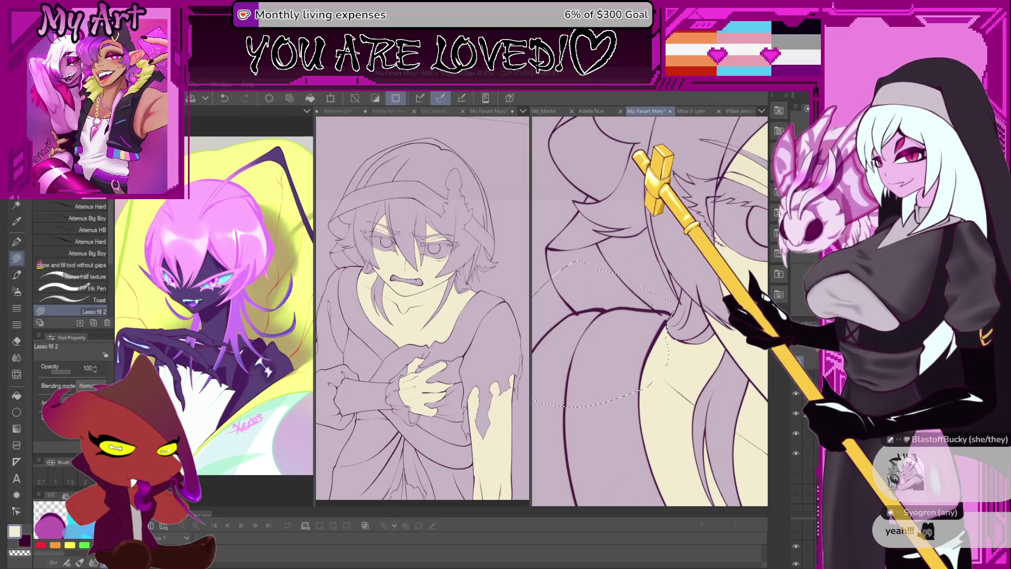
pyautogui.moveTo(663, 315); pyautogui.dragTo(582, 310)
pyautogui.hotkey('ctrl', 'd')
# - Mark two small gaps along the figure's back outline with freehand selections
pyautogui.press('m')
pyautogui.scroll(2, 578, 313)
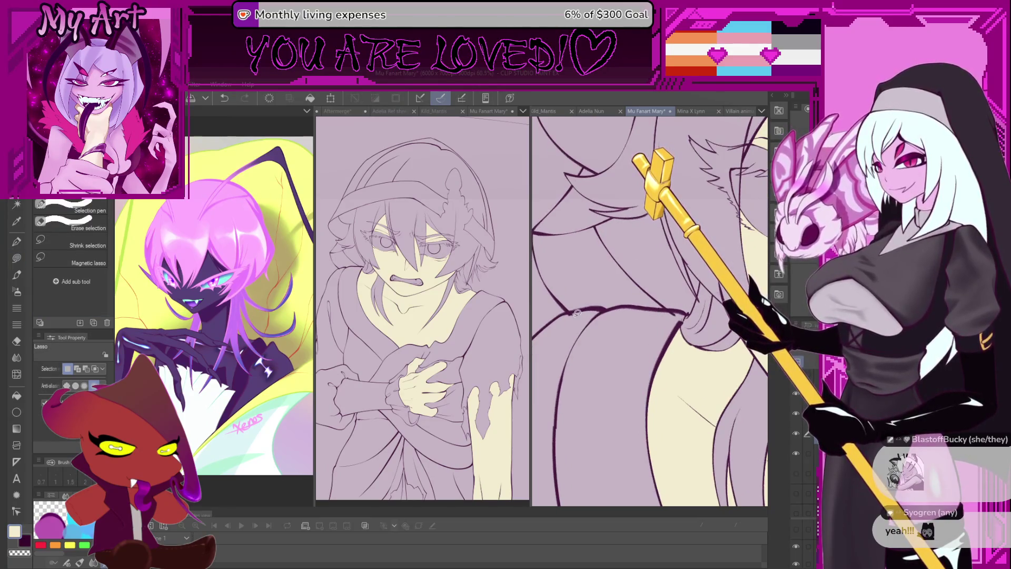
pyautogui.moveTo(566, 314); pyautogui.dragTo(569, 315)
pyautogui.moveTo(653, 313); pyautogui.dragTo(677, 315)
pyautogui.scroll(1, 679, 316)
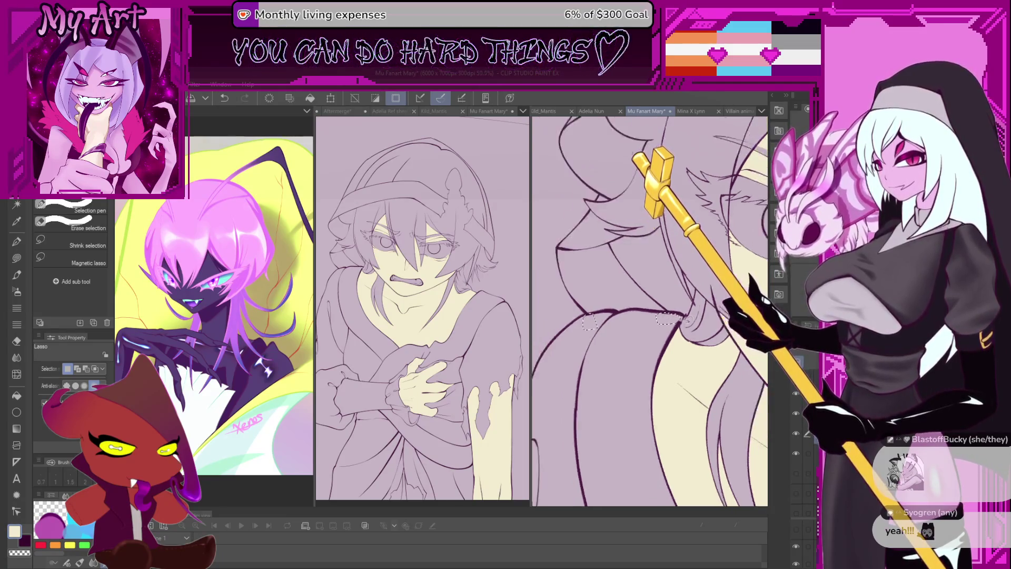
# - Switch to the Xenos half texture pen at brush size 31.6, clearing the selections
pyautogui.press('g')
pyautogui.press('p')
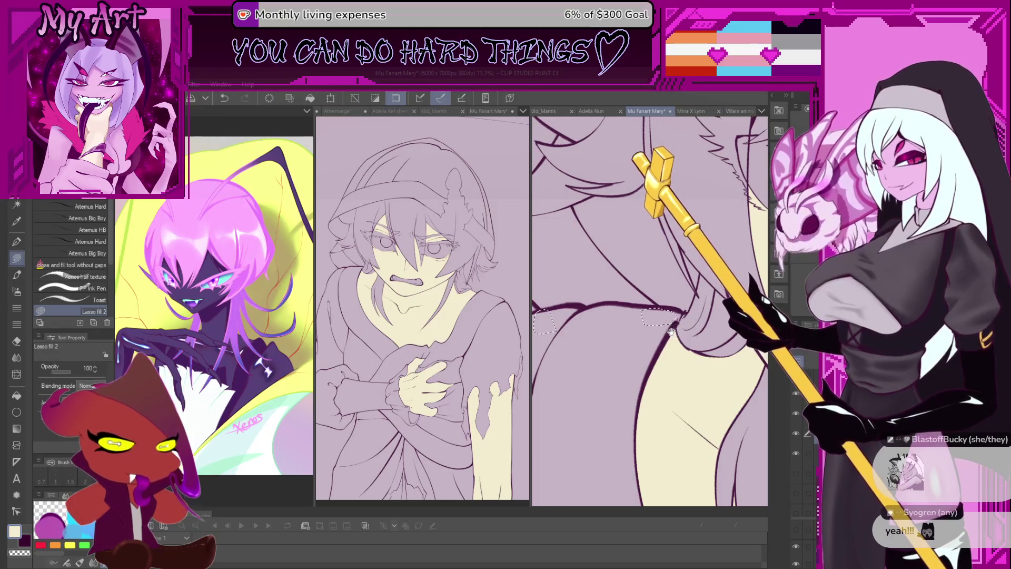
pyautogui.hotkey('ctrl', 'd')
pyautogui.scroll(2, 676, 327)
pyautogui.press(']')
pyautogui.press(']')
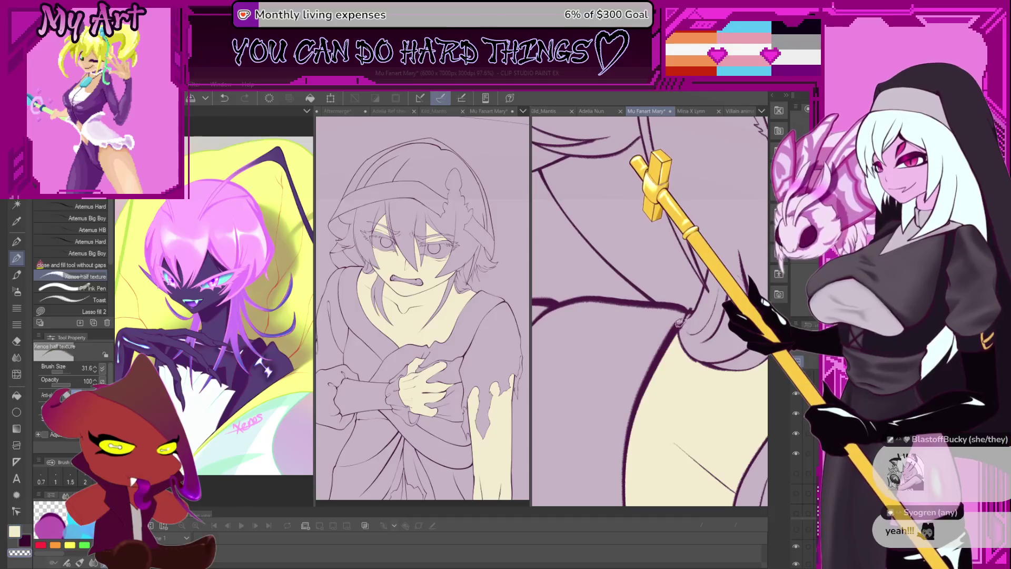
pyautogui.hotkey('ctrl', 'z')
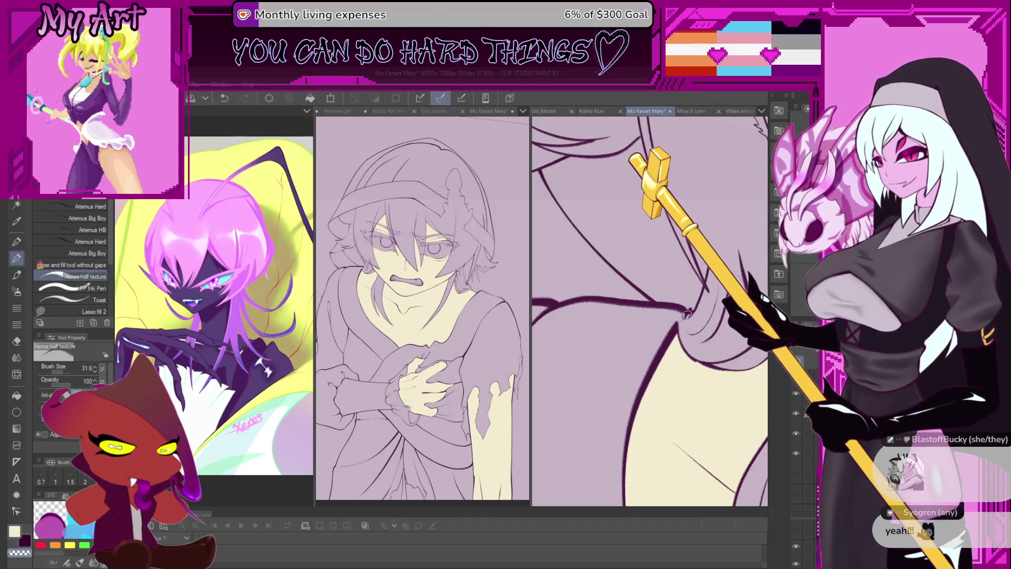
pyautogui.scroll(2, 682, 324)
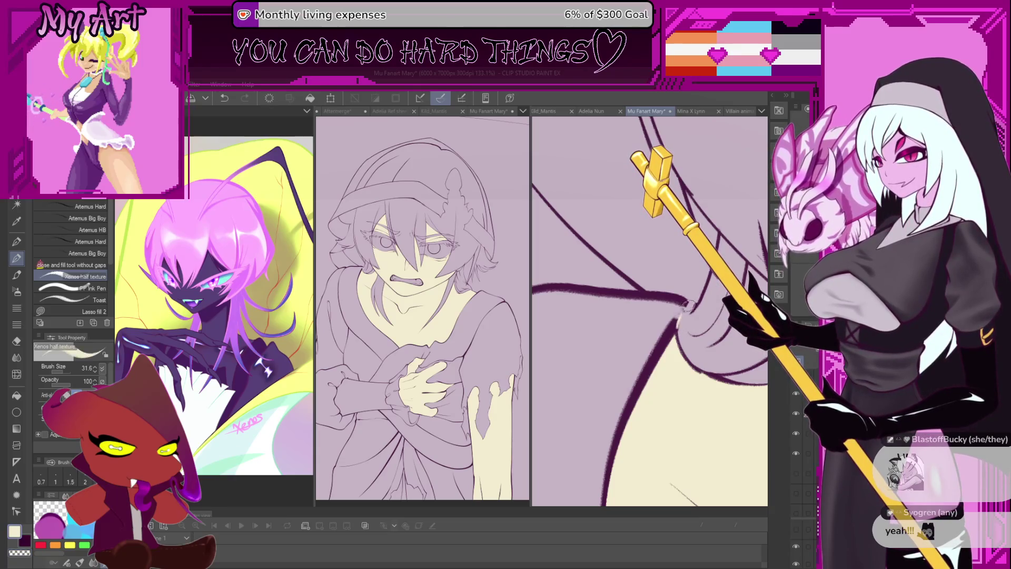
# - Eyedrop the dark line colour and redraw the stroke to close the gap
pyautogui.keyDown('alt'); pyautogui.click(678, 324); pyautogui.keyUp('alt')
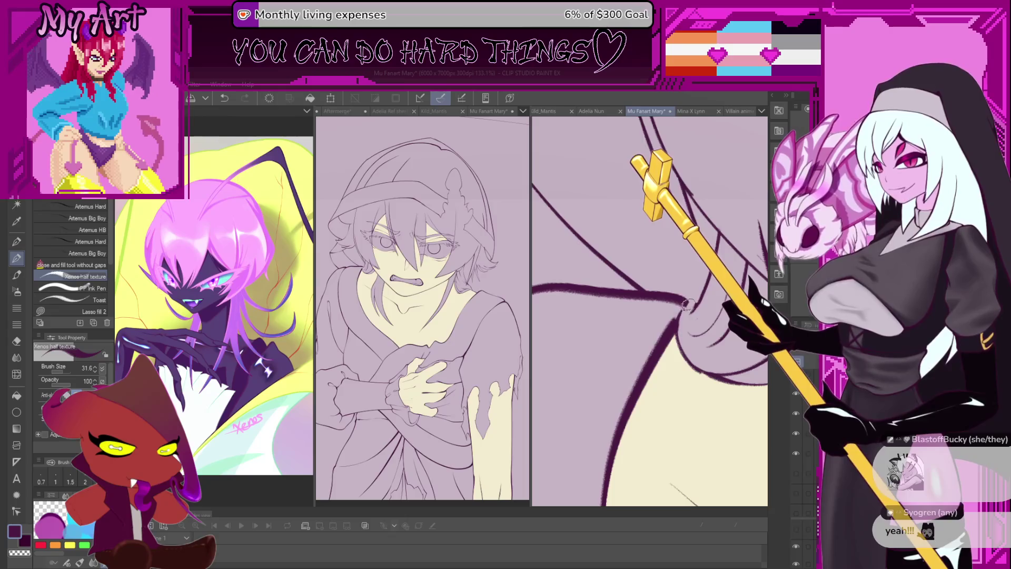
pyautogui.hotkey('ctrl', 'z')
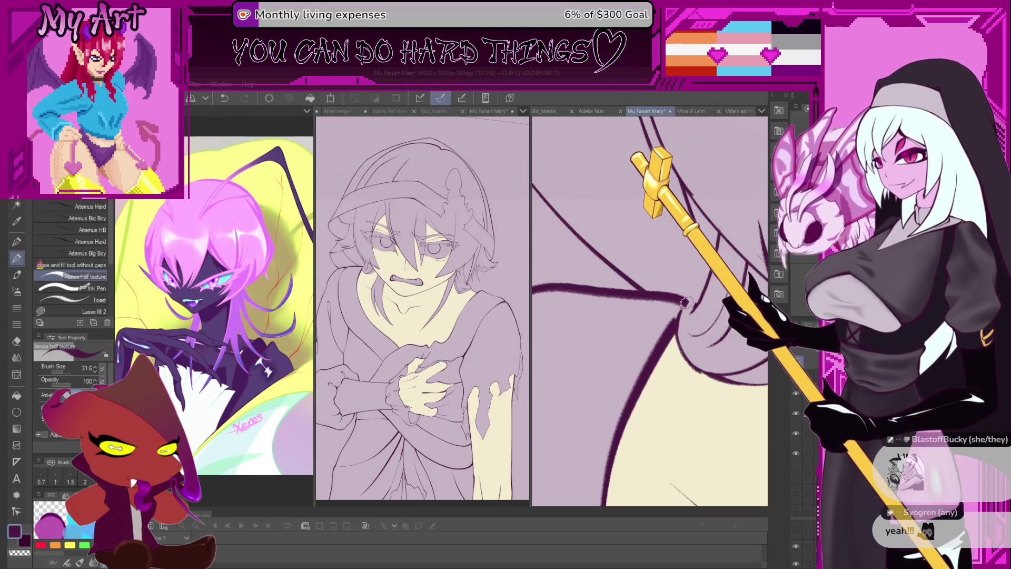
pyautogui.moveTo(685, 300); pyautogui.dragTo(696, 304)
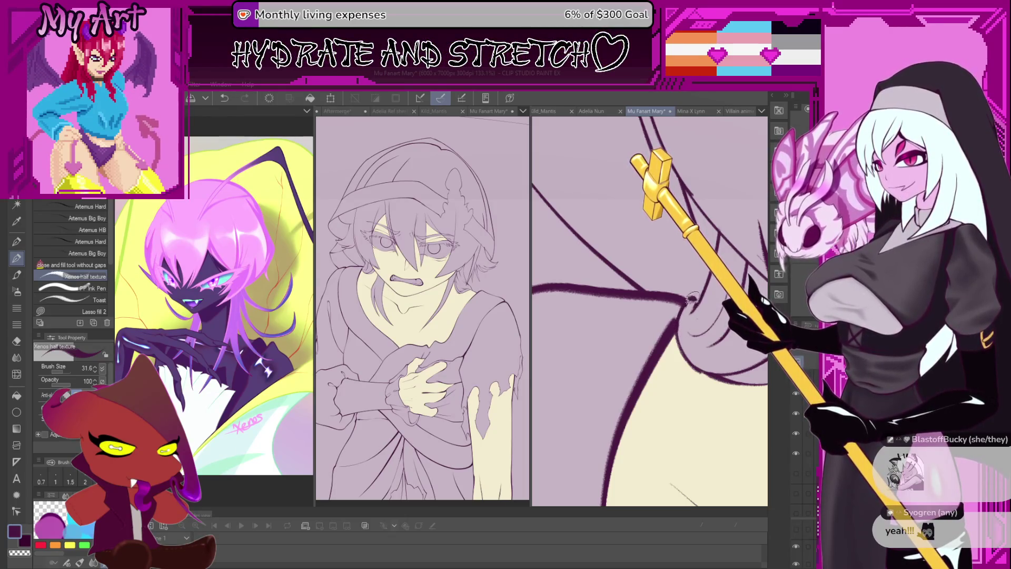
pyautogui.scroll(-5, 647, 343)
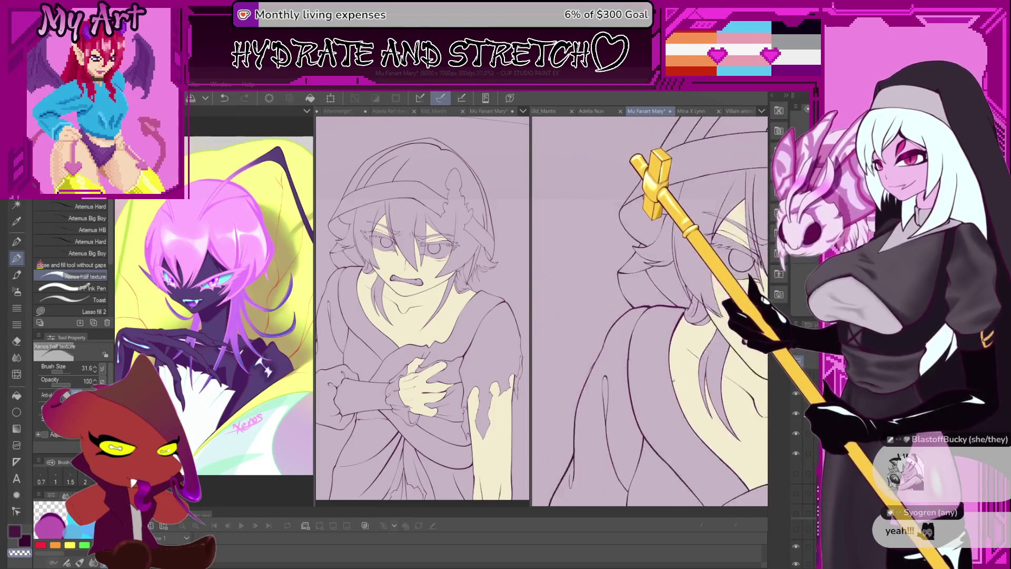
pyautogui.moveTo(647, 343)
pyautogui.mouseDown()
pyautogui.moveTo(643, 287)
pyautogui.moveTo(665, 374)
pyautogui.moveTo(680, 342)
pyautogui.mouseUp()
pyautogui.scroll(5, 642, 276)
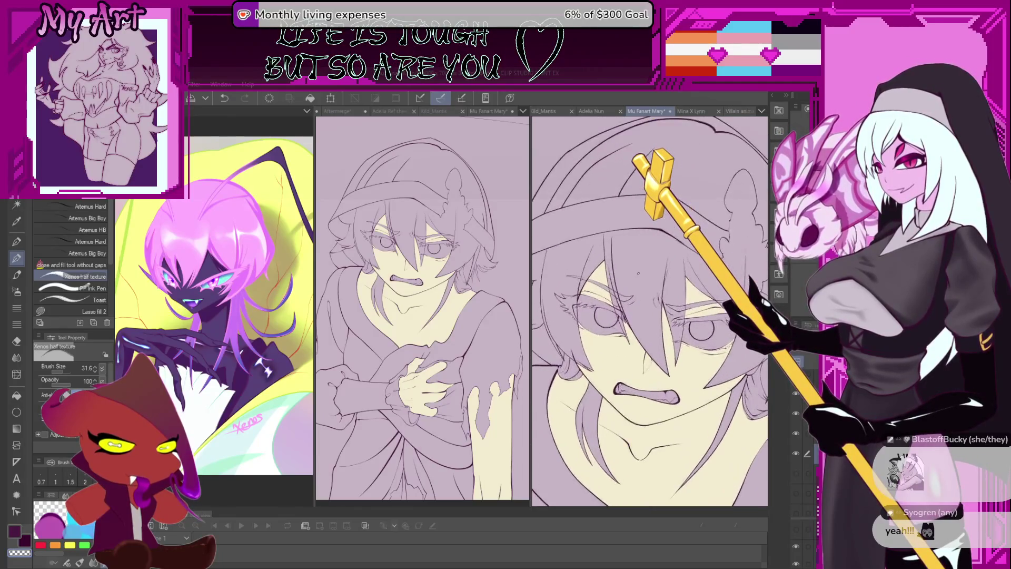
# - Auto-select the areas between the hair strands around the face
pyautogui.press('w')
pyautogui.click(642, 276)
pyautogui.moveTo(642, 276); pyautogui.dragTo(677, 235)
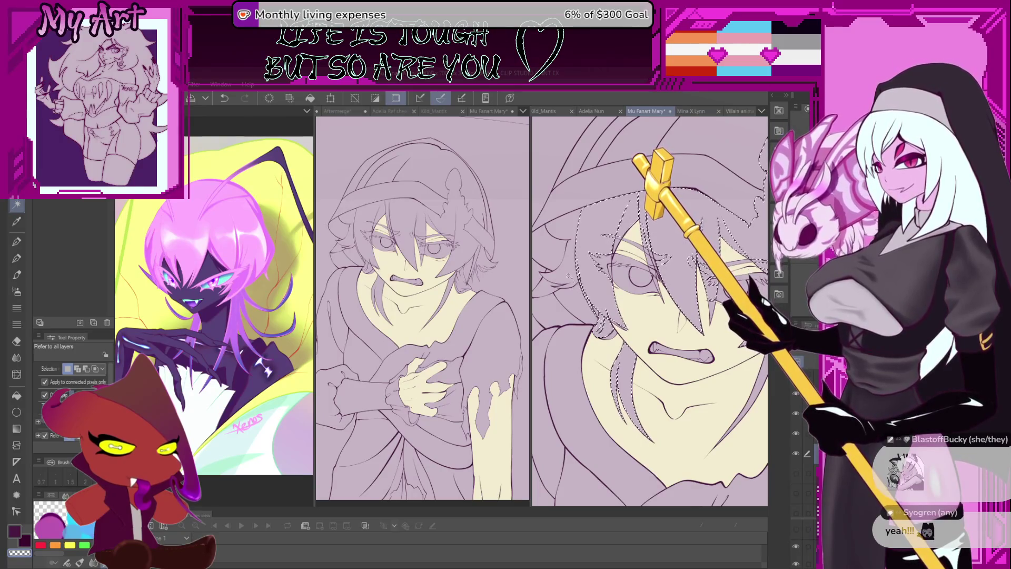
pyautogui.moveTo(777, 328)
pyautogui.mouseDown()
pyautogui.moveTo(706, 320)
pyautogui.moveTo(673, 298)
pyautogui.mouseUp()
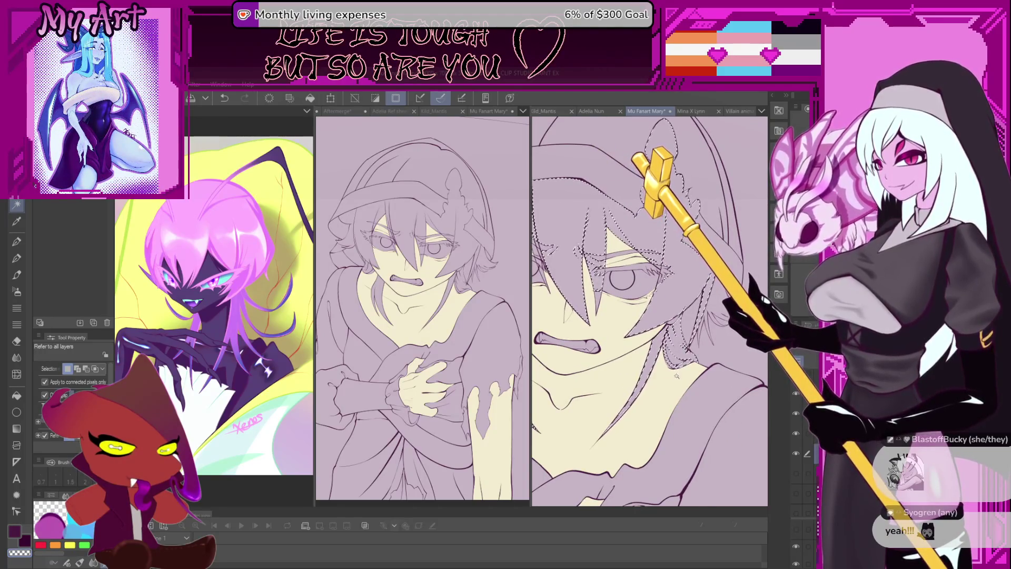
pyautogui.scroll(-2, 676, 373)
pyautogui.moveTo(725, 267); pyautogui.dragTo(697, 299)
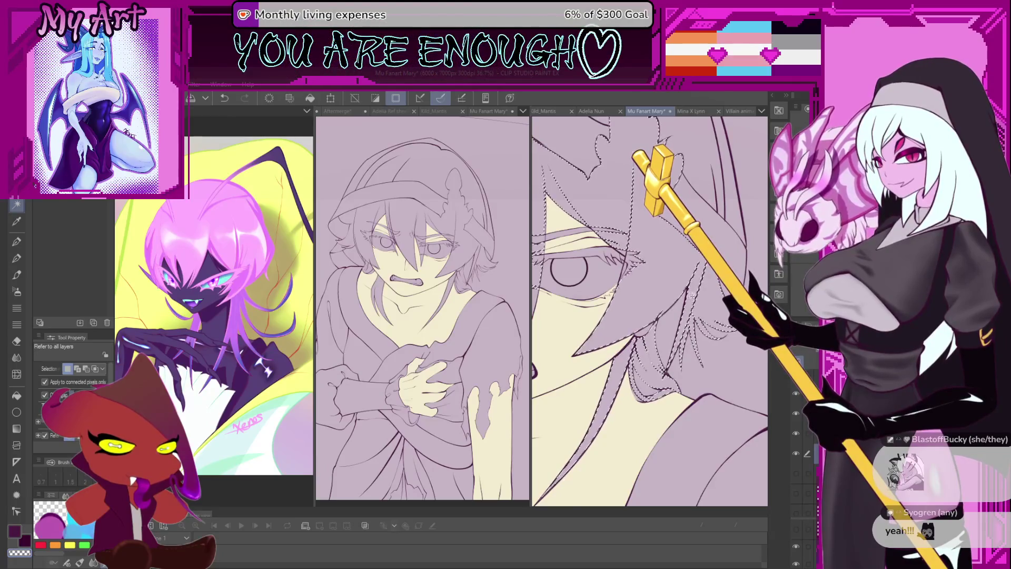
pyautogui.scroll(-3, 692, 296)
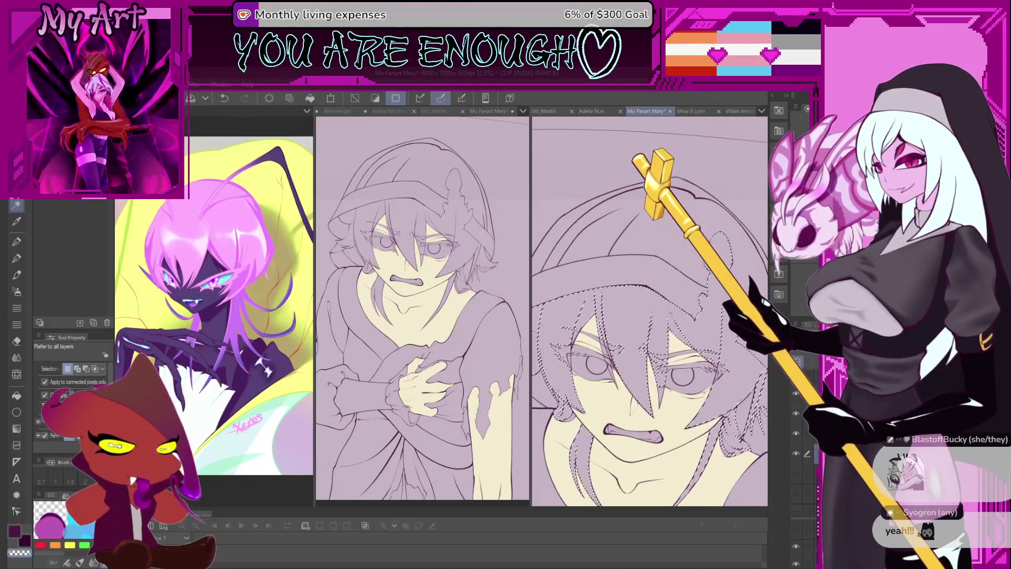
pyautogui.scroll(-1, 714, 322)
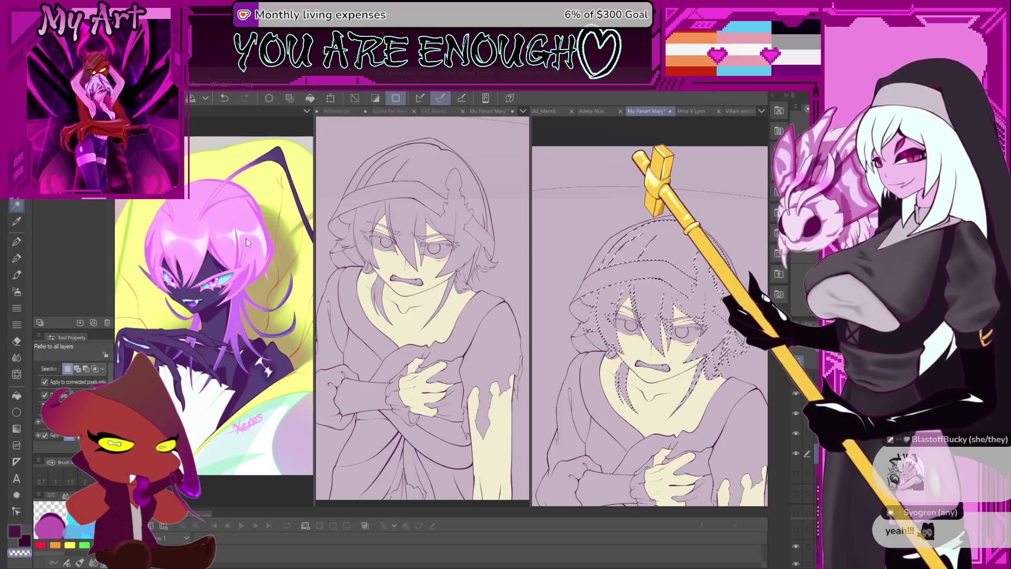
pyautogui.scroll(1, 605, 316)
# - Zoom out to check the hair selection around the face and hands
pyautogui.press('m')
pyautogui.scroll(3, 648, 311)
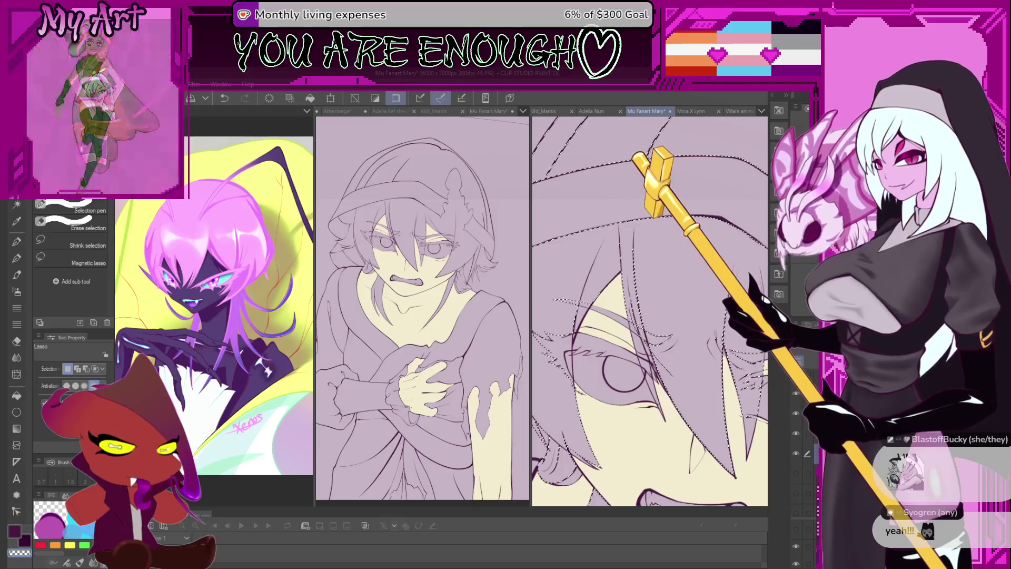
pyautogui.scroll(-2, 660, 333)
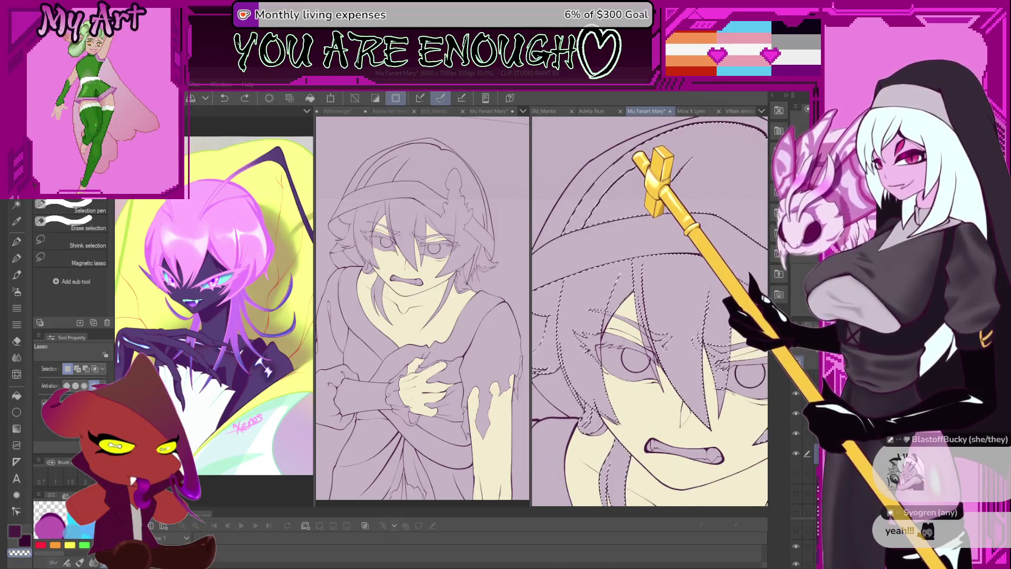
pyautogui.scroll(-1, 649, 311)
pyautogui.press('w')
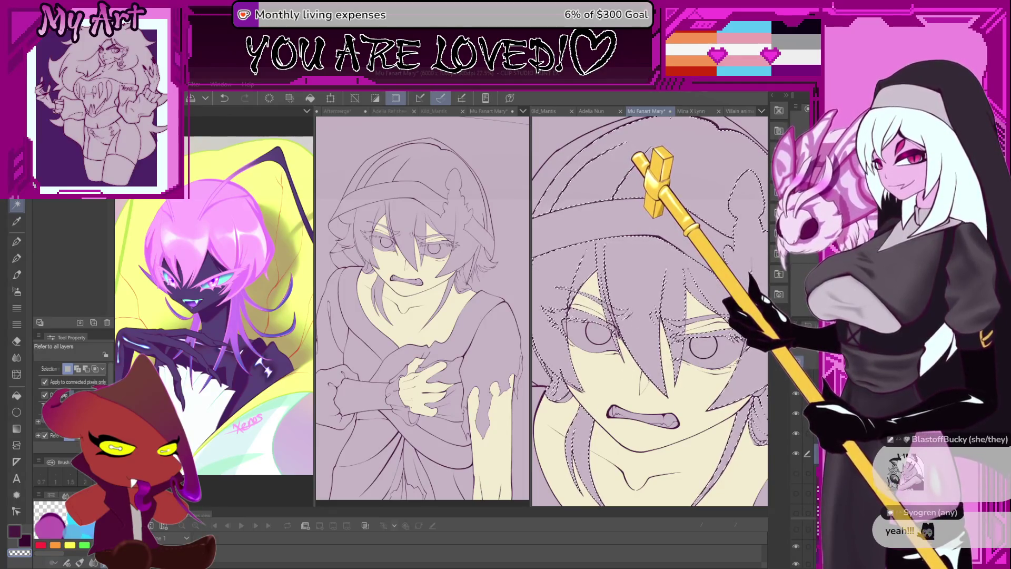
pyautogui.hotkey('ctrl', '-')
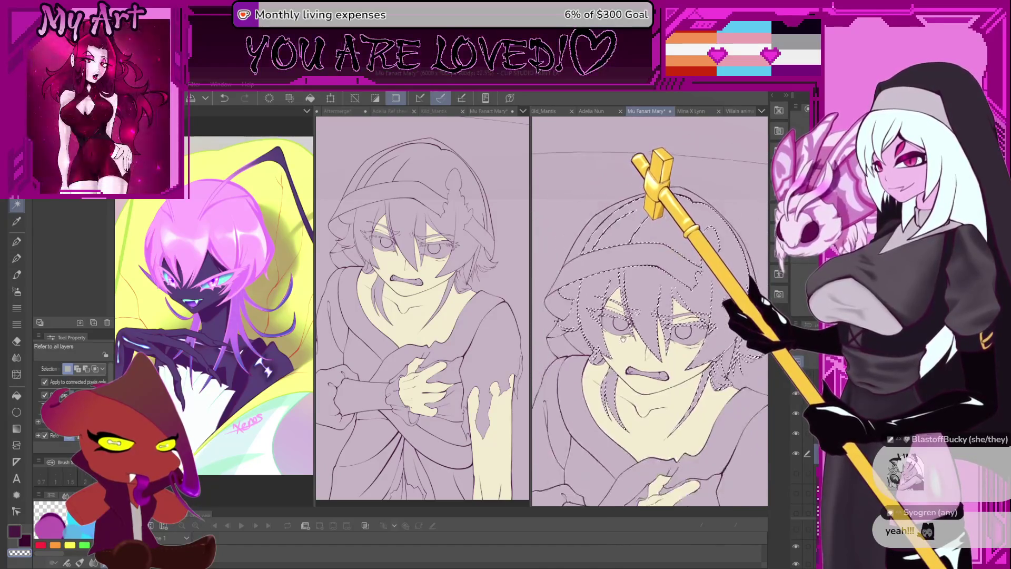
pyautogui.scroll(2, 614, 328)
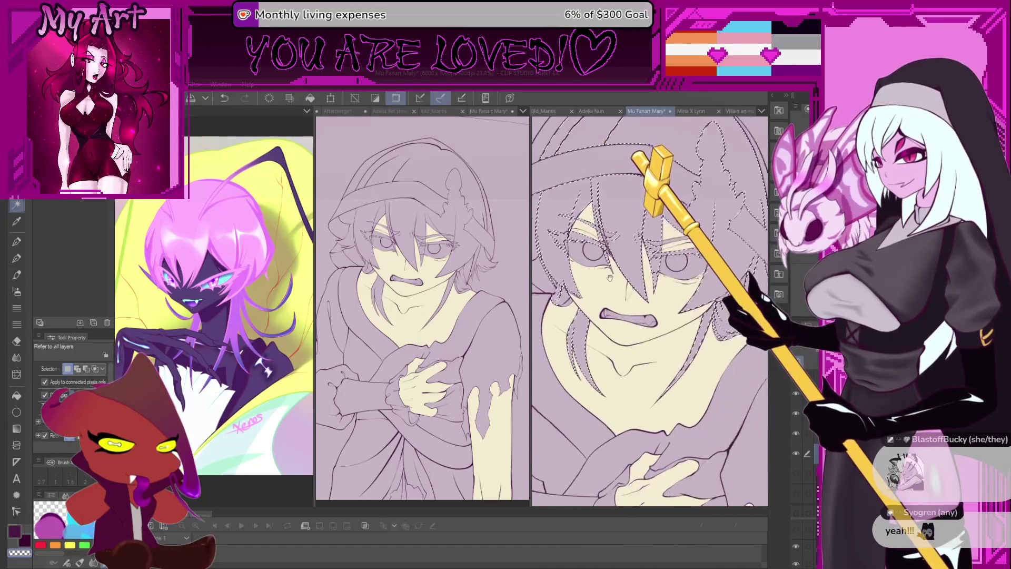
pyautogui.scroll(2, 591, 288)
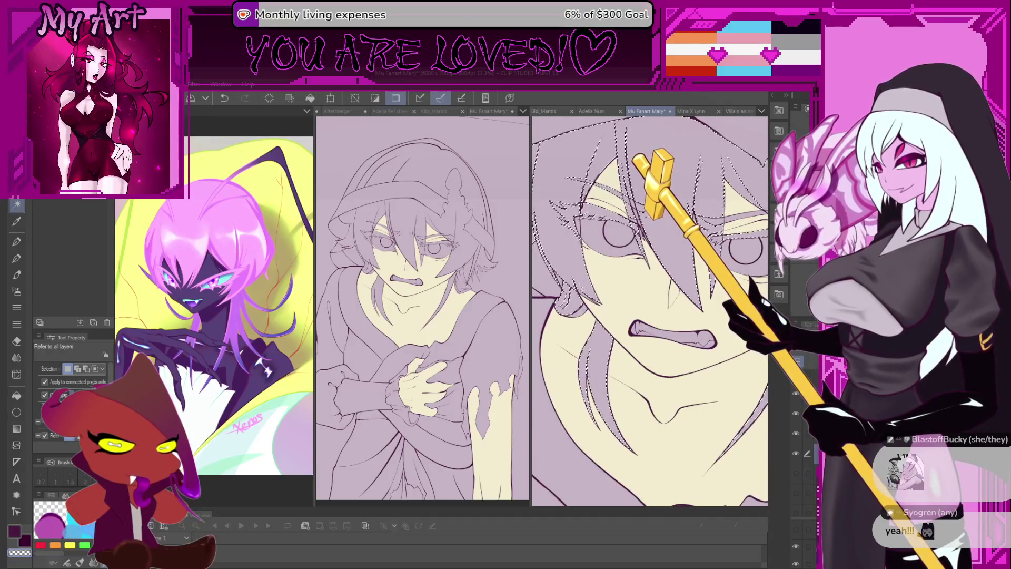
pyautogui.scroll(-1, 644, 316)
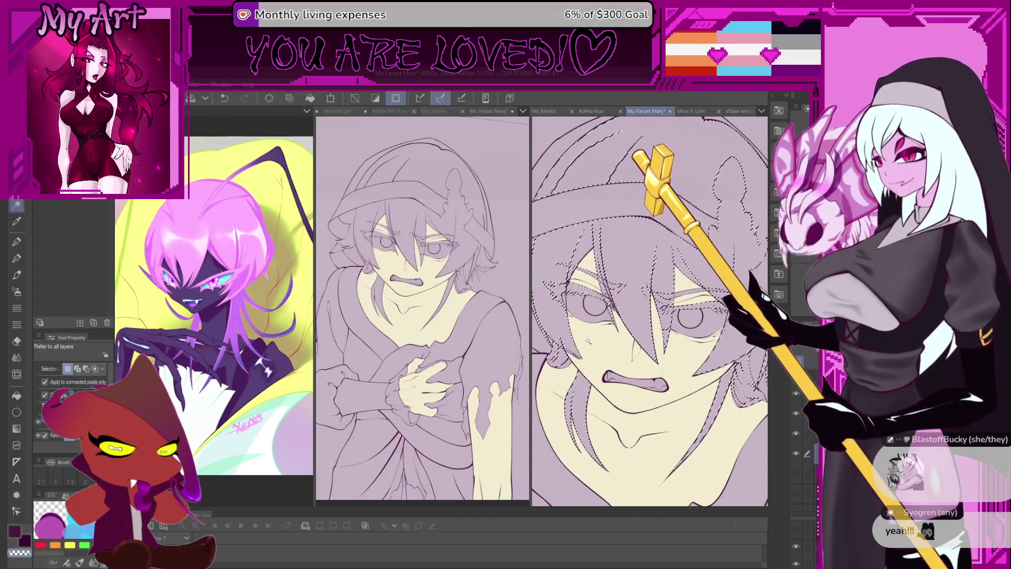